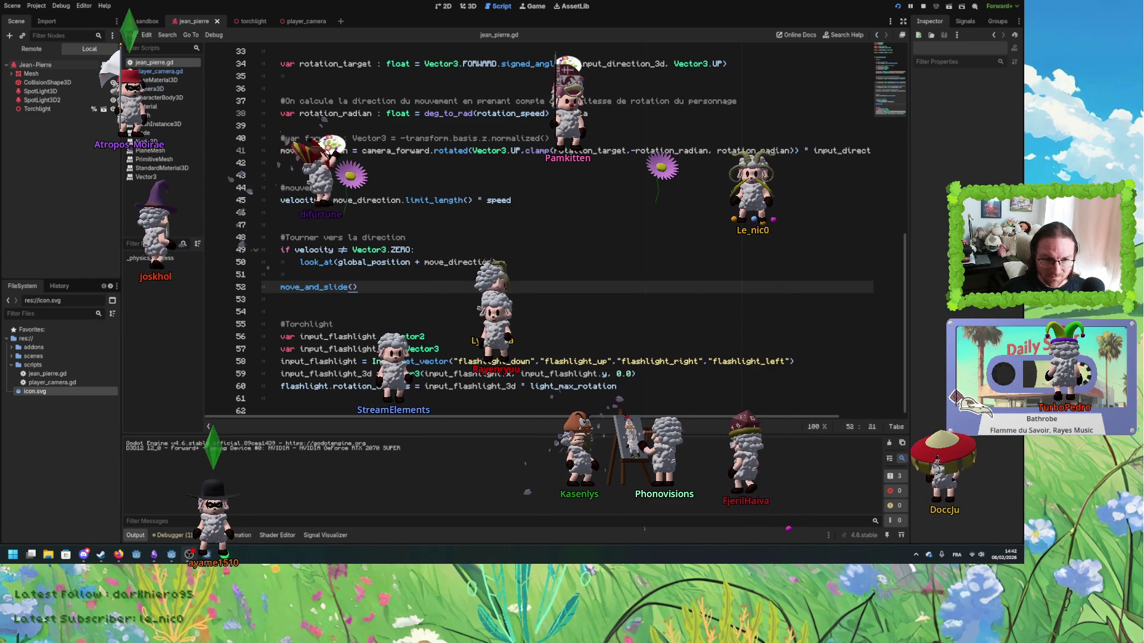
- Close the move_and_slide() call on line 52 with its closing parenthesis
left_click(405, 311)
left_click(405, 286)
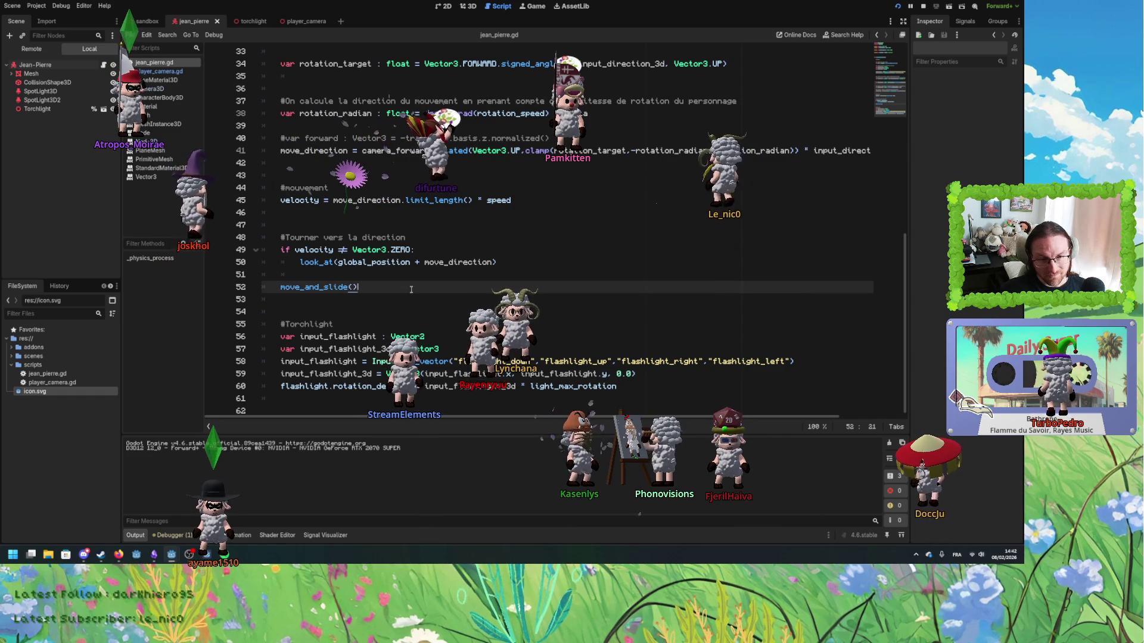
left_click(354, 287)
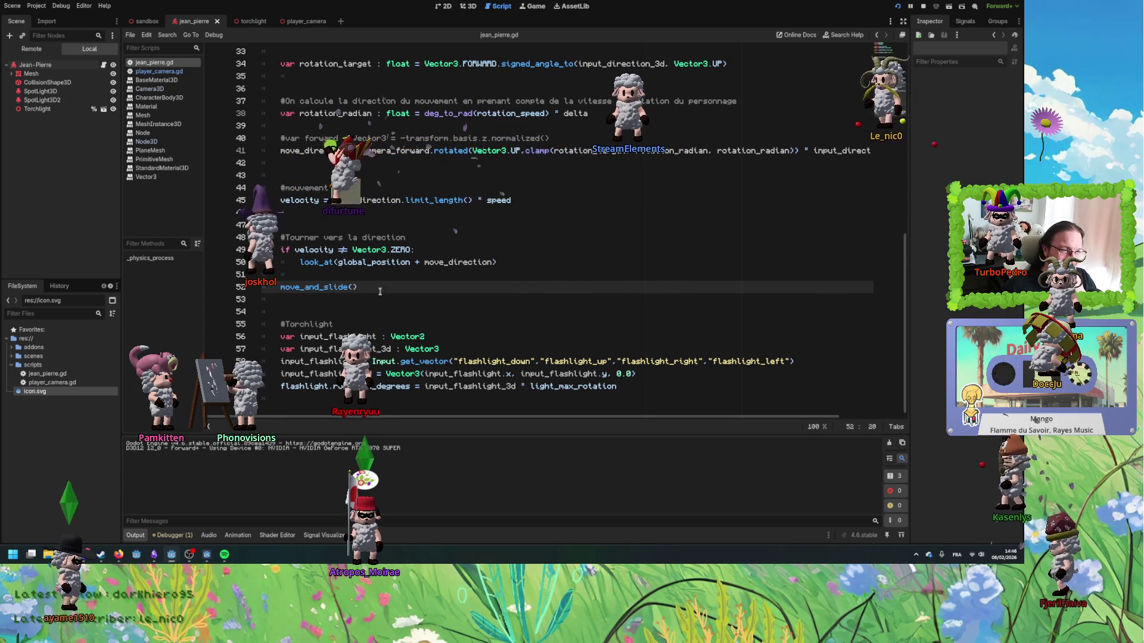
type(")")
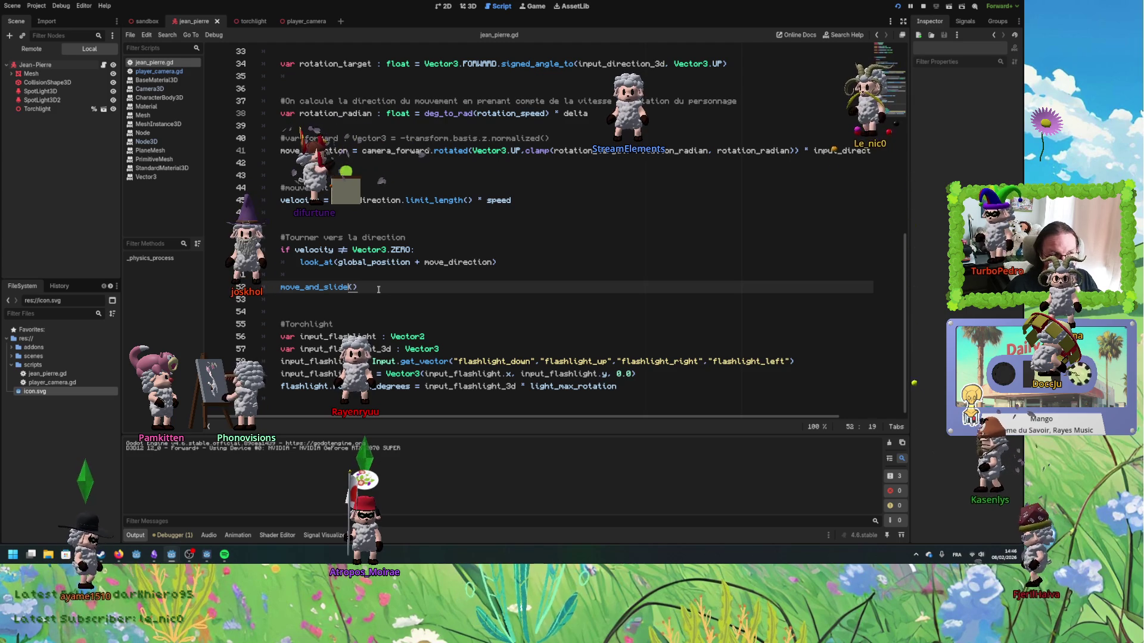
key("Left")
key("Left")
- Put the cursor at the end of the move_and_slide() line, then bring Steam forward
key("Right")
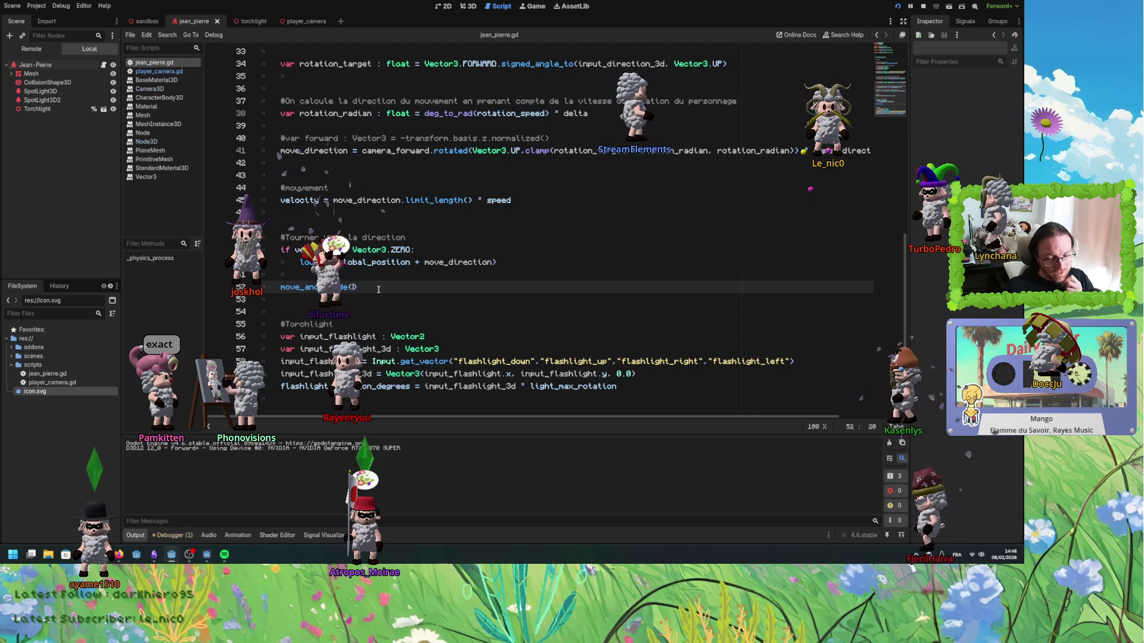
key("Right")
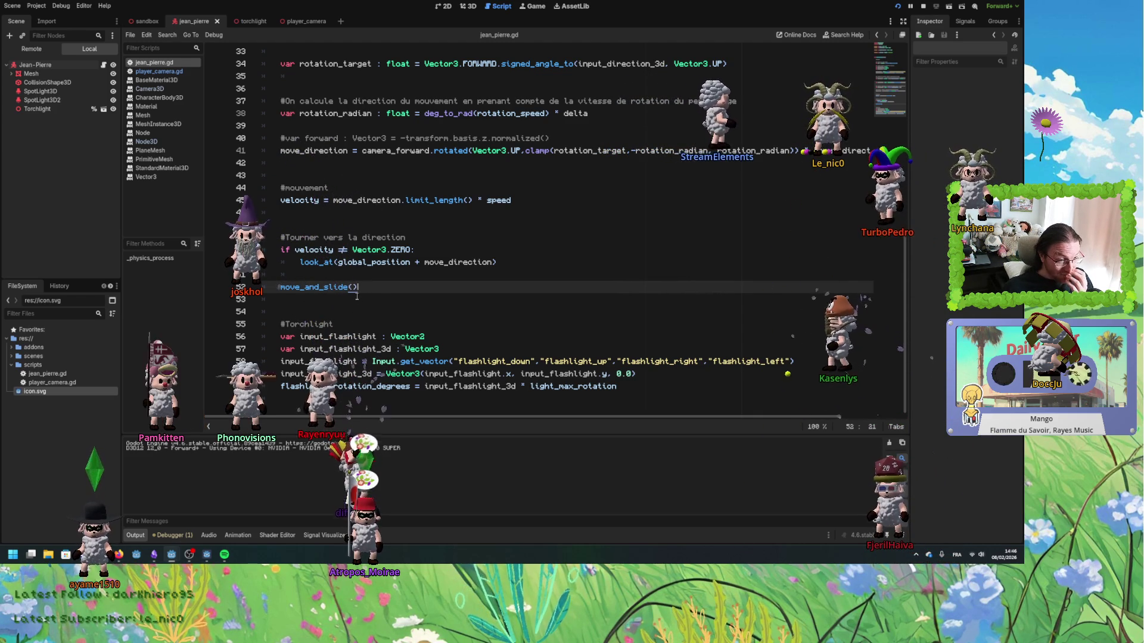
key("Left")
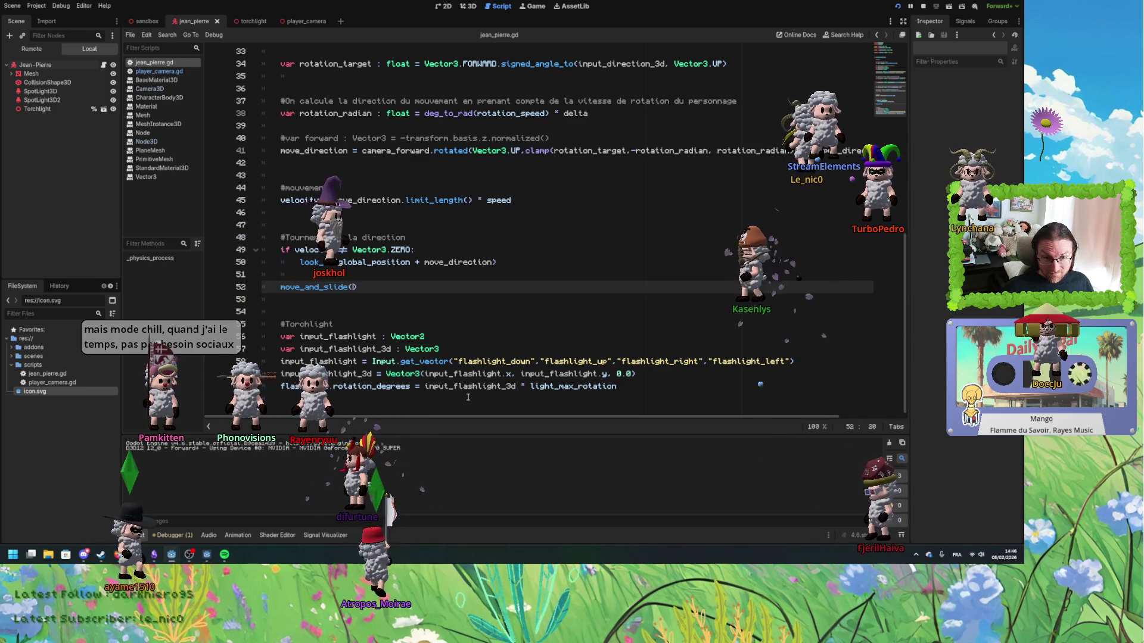
left_click(367, 288)
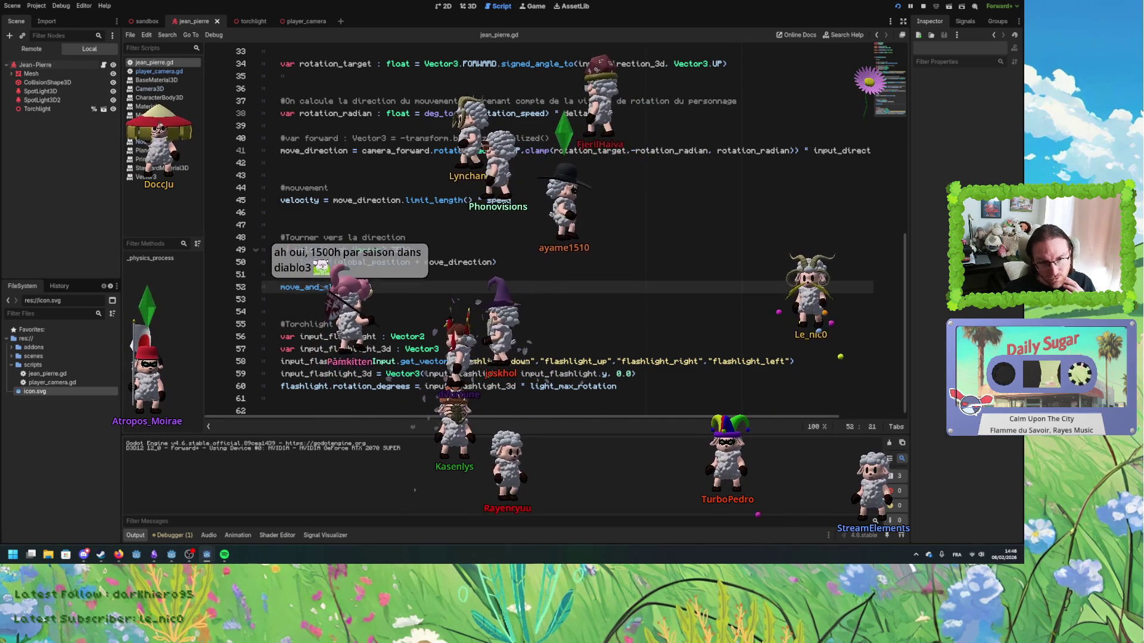
key("Left")
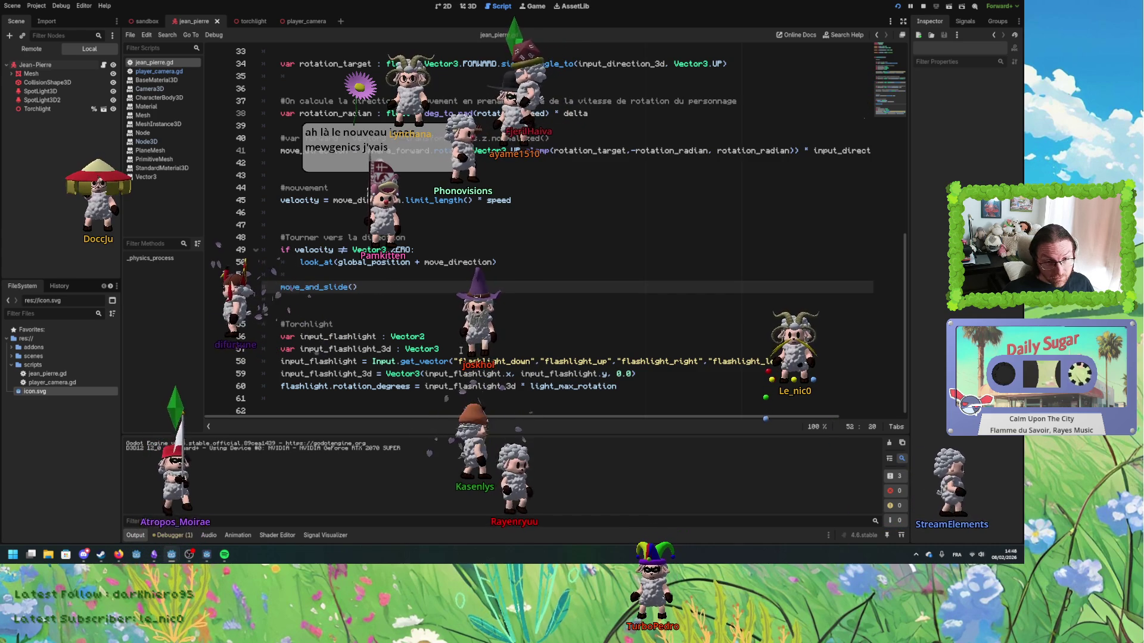
left_click(356, 287)
key("End")
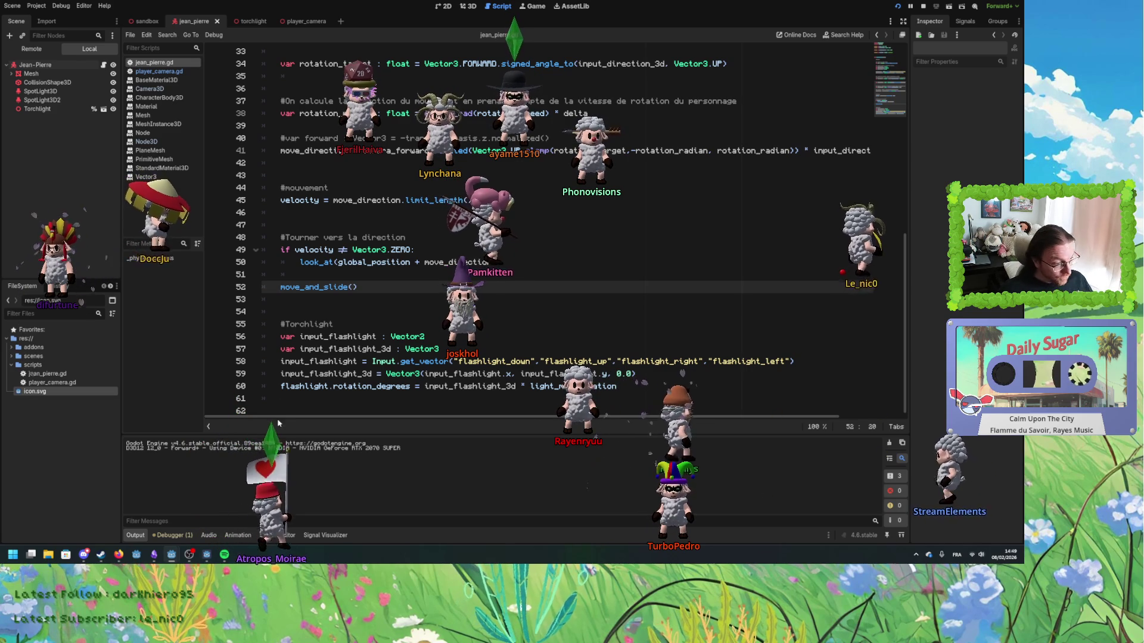
left_click(101, 554)
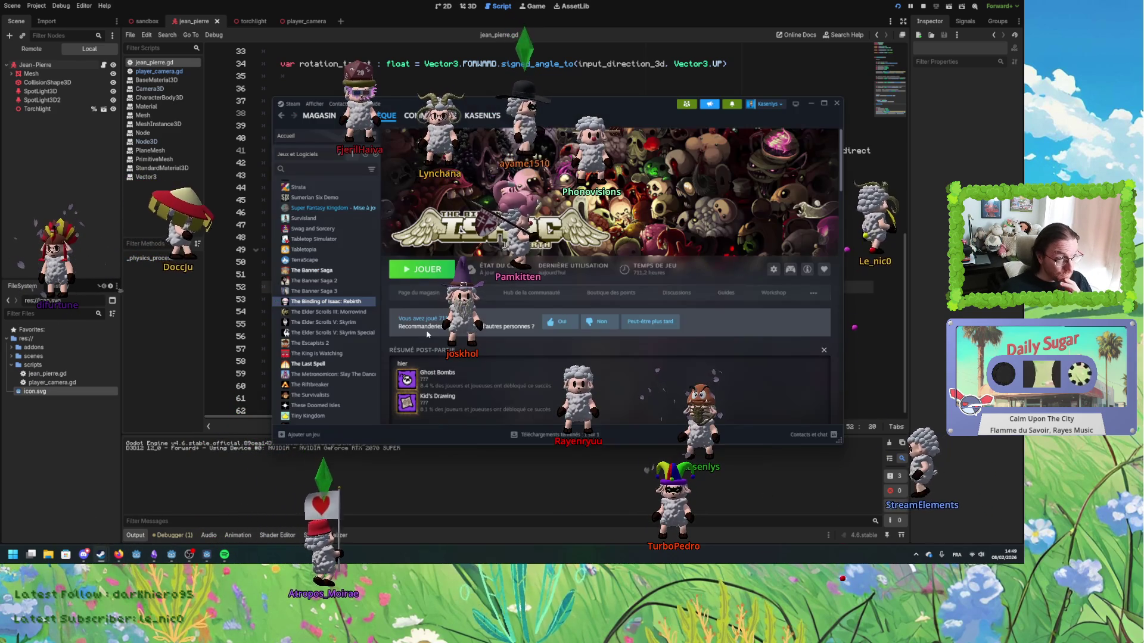
- Search the Steam store for 'mewgenics' and open its page to watch the trailer
left_click(346, 129)
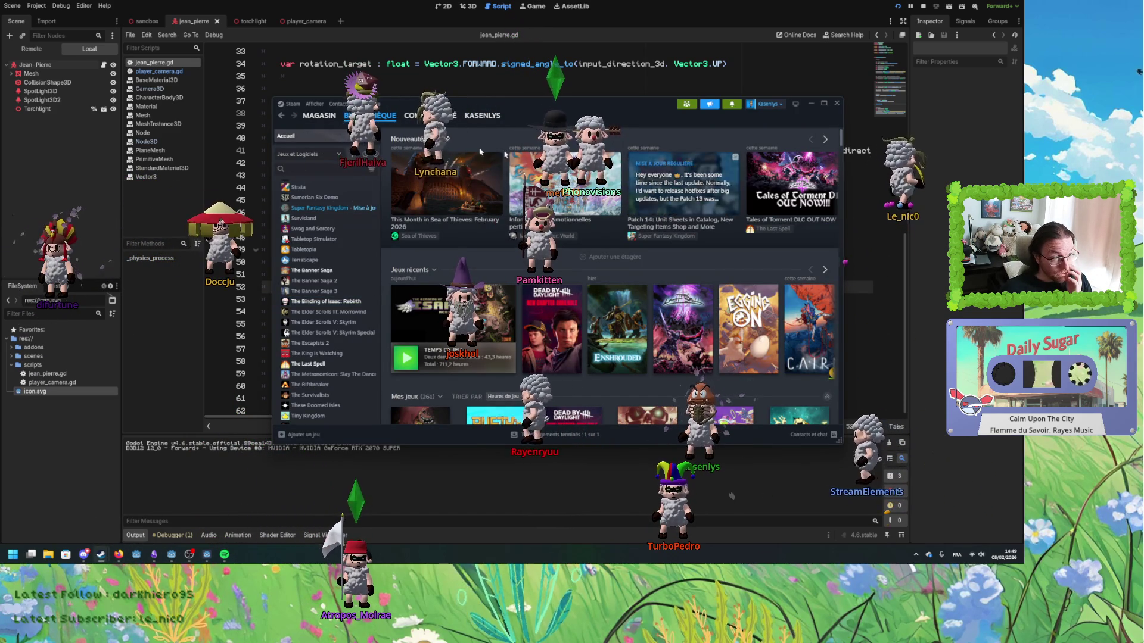
left_click(314, 117)
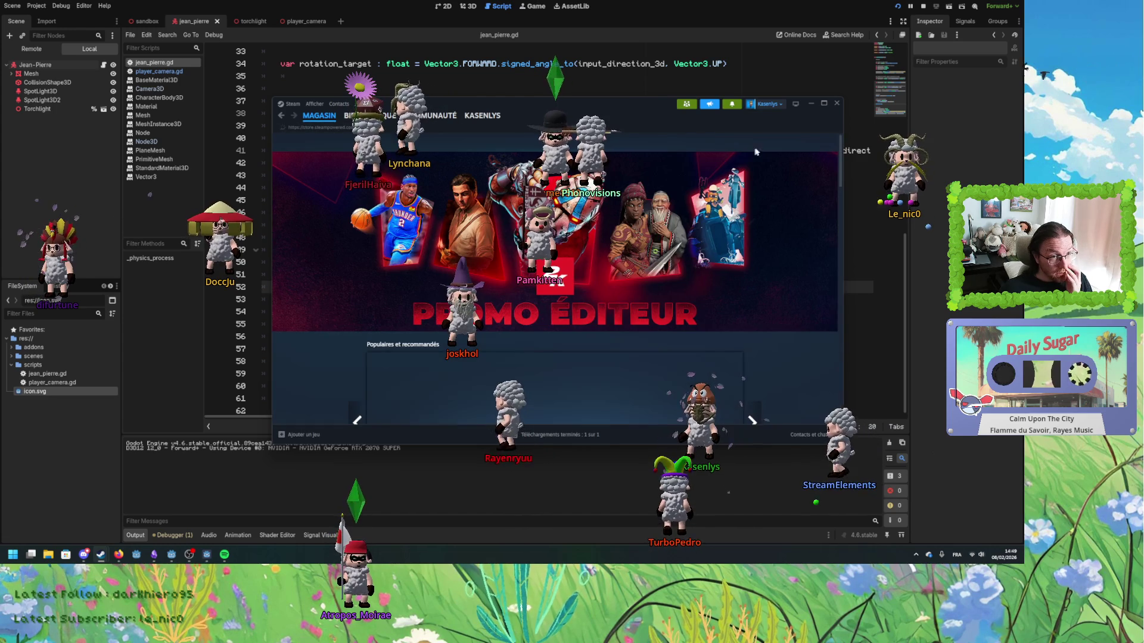
left_click(673, 142)
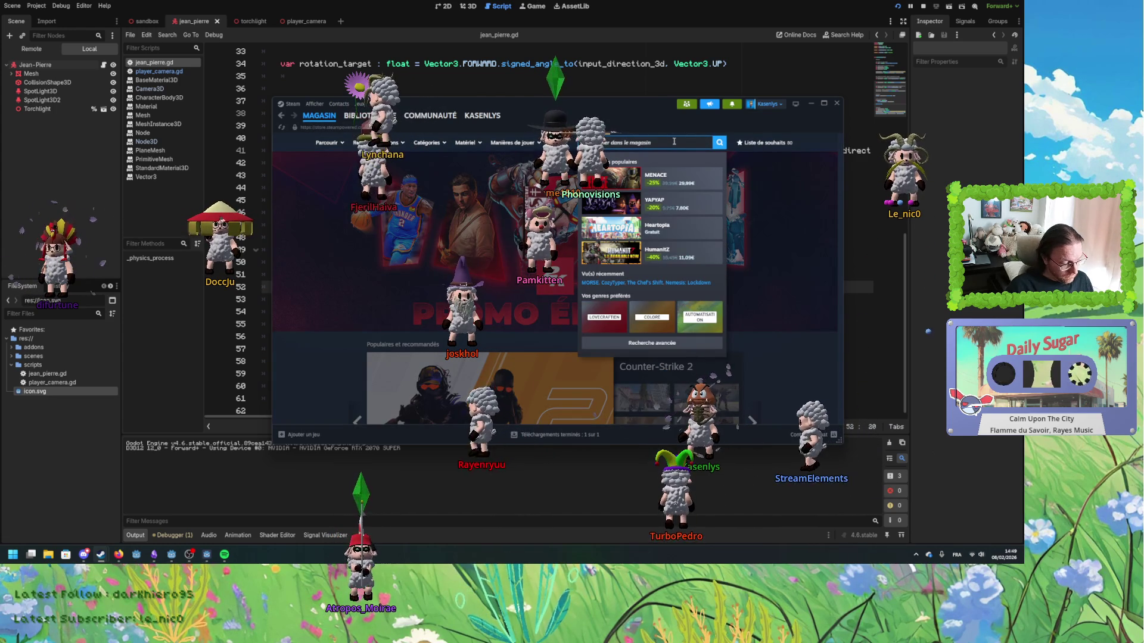
type("mewgenics")
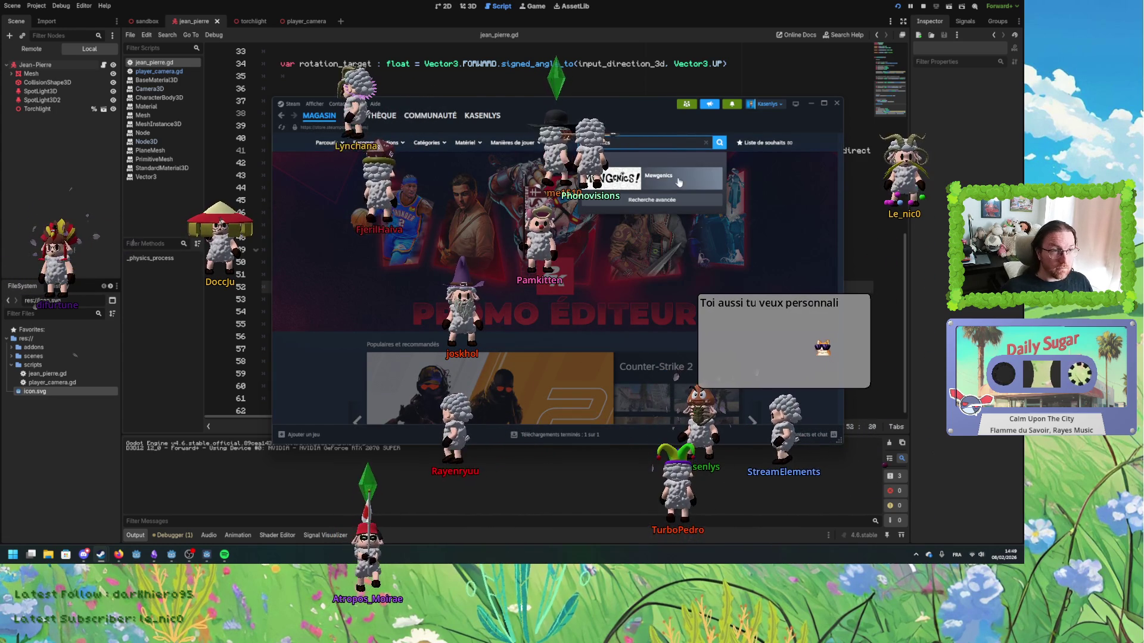
left_click(658, 176)
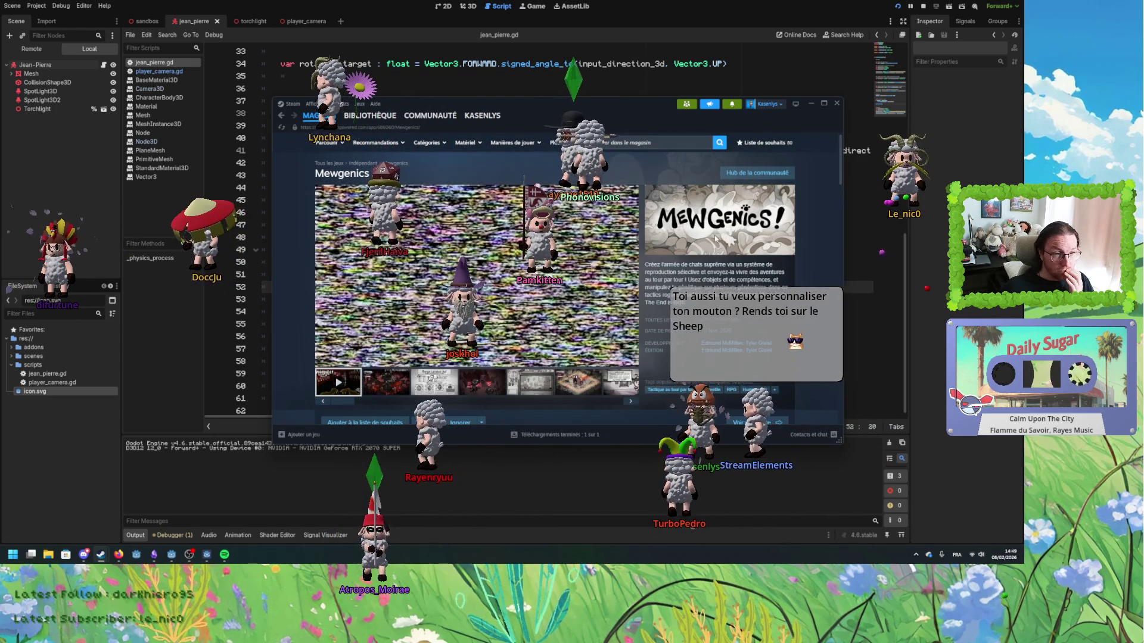
scroll(533, 309, "down", 2)
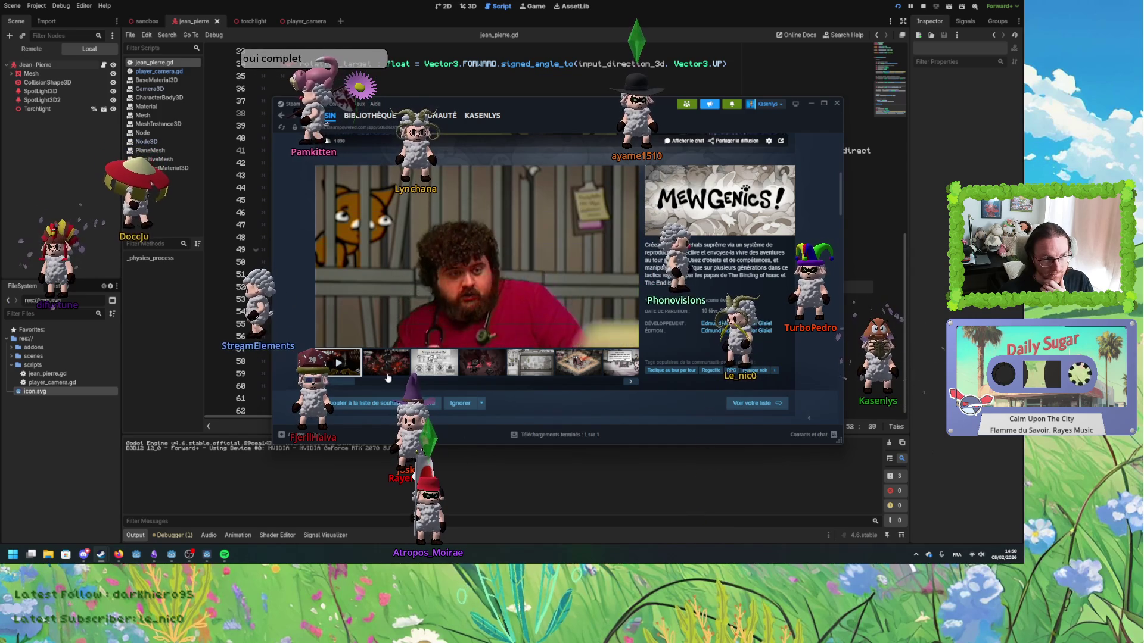
left_click(436, 361)
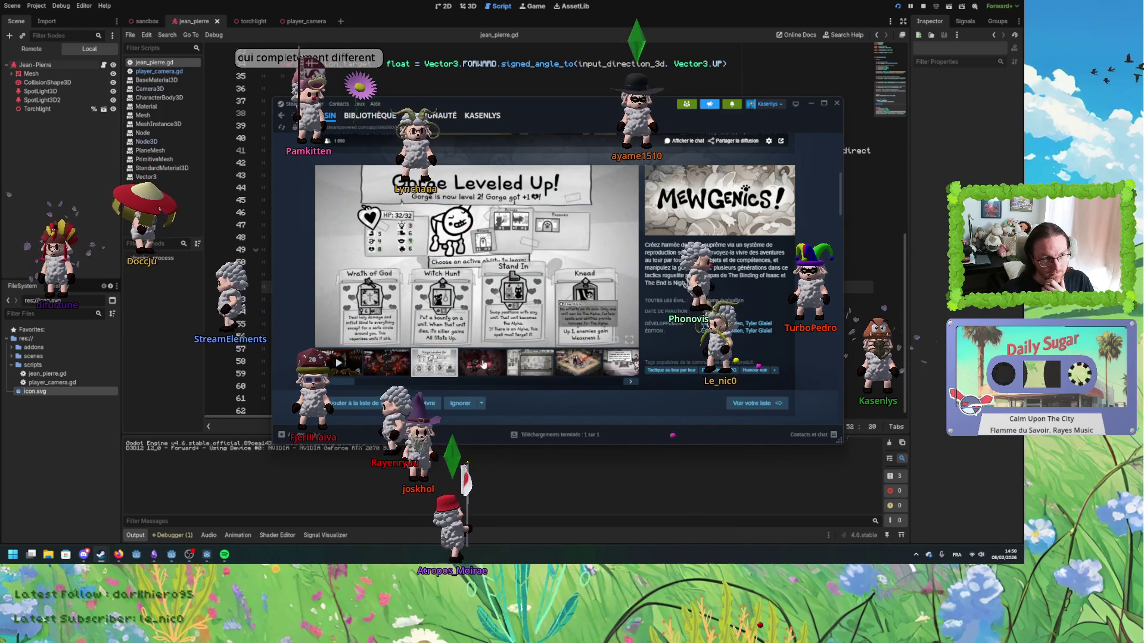
- Preview the devil-cat, cat-house, Pyrophina battle, graveyard, desert and comic screenshots
left_click(483, 363)
left_click(528, 364)
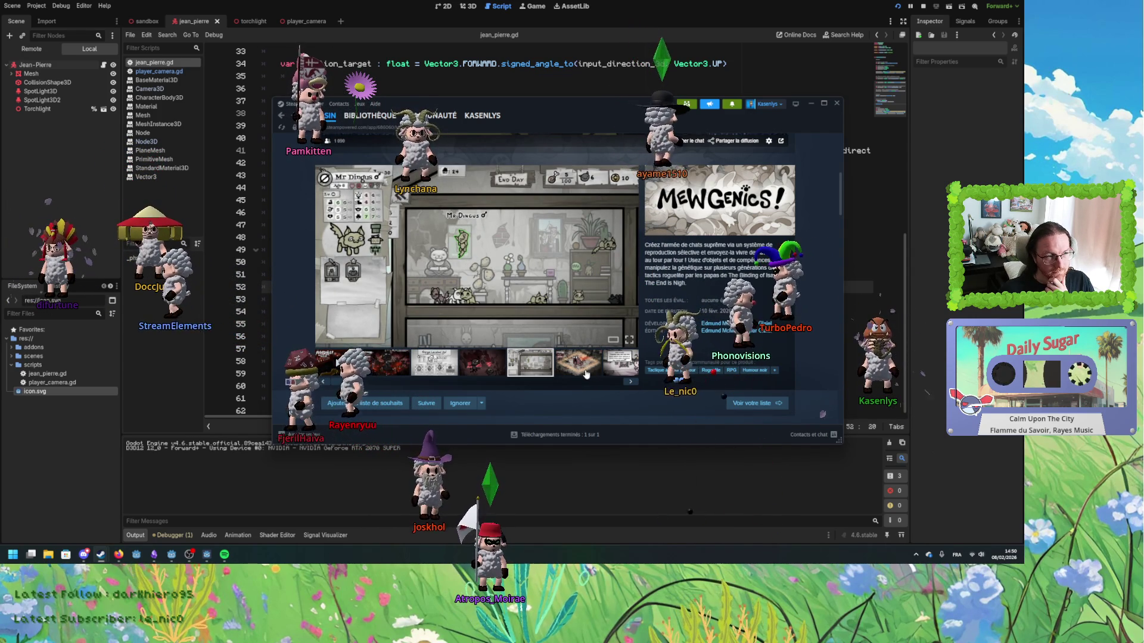
left_click(586, 369)
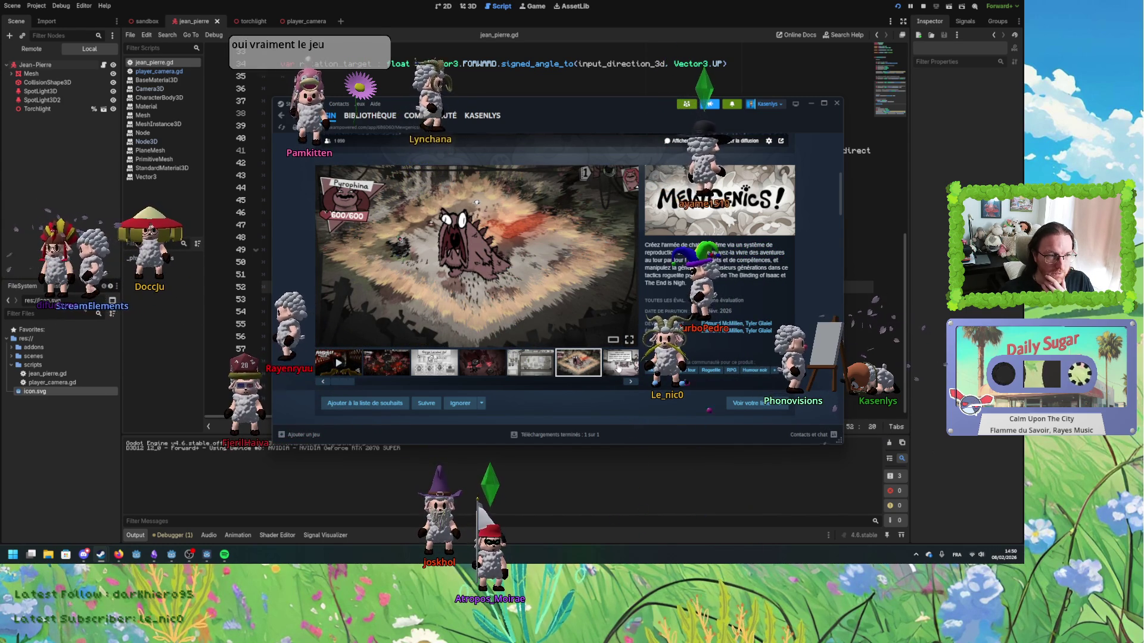
left_click(630, 382)
left_click(630, 382)
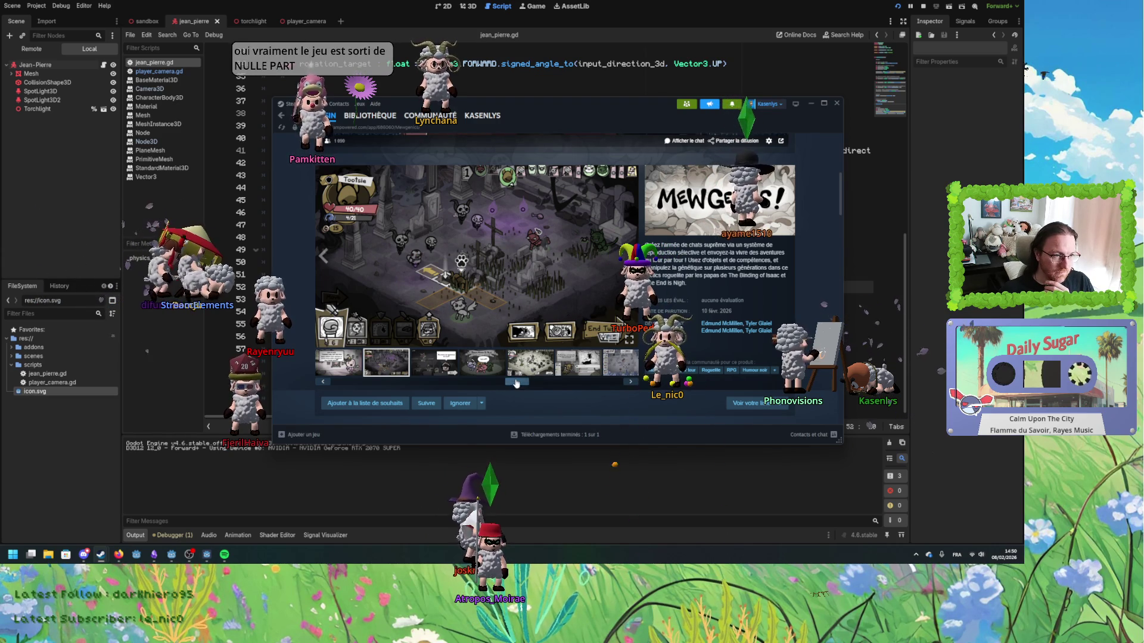
left_click(447, 368)
left_click(482, 363)
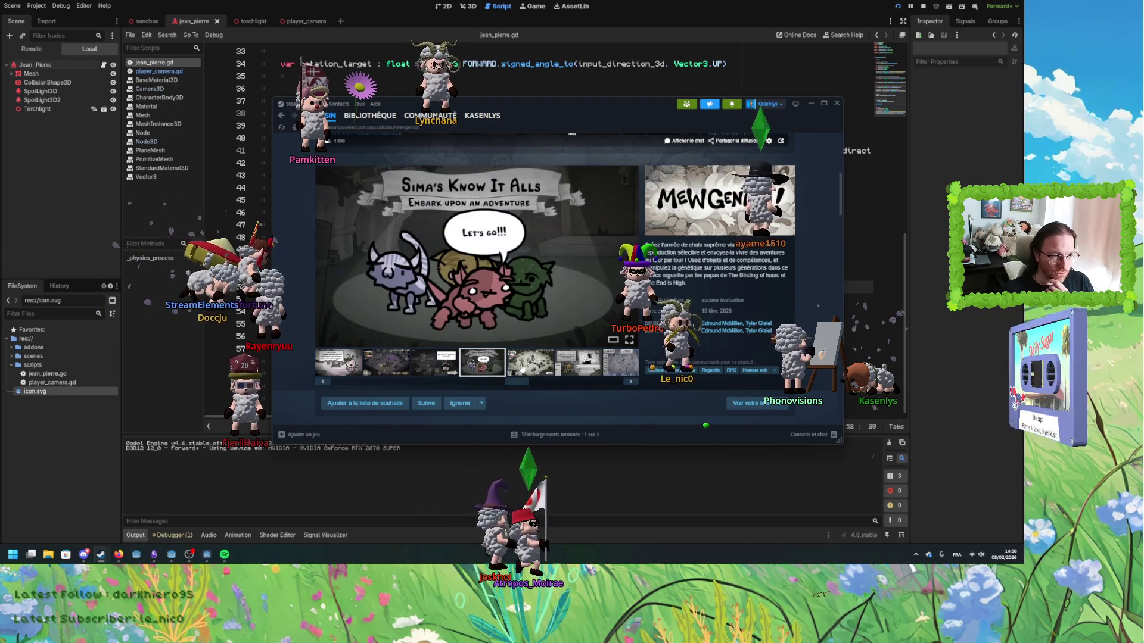
left_click(530, 363)
left_click(567, 370)
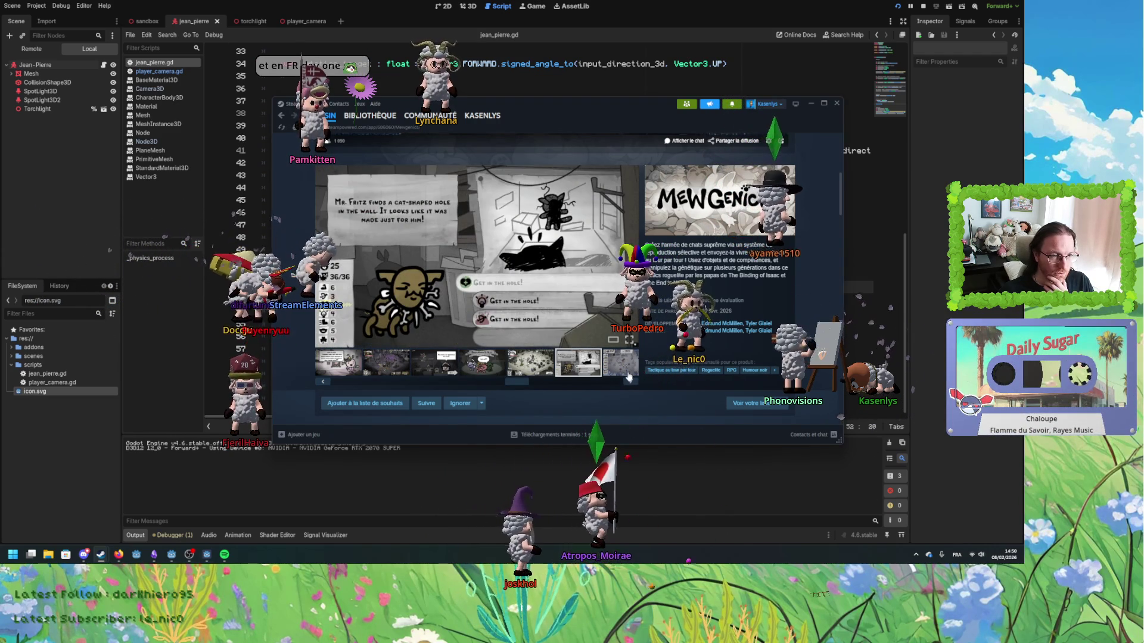
- Step through The Caves map, inventory and Alien Queen screenshots, wrapping past the trailer
left_click(629, 379)
left_click(631, 383)
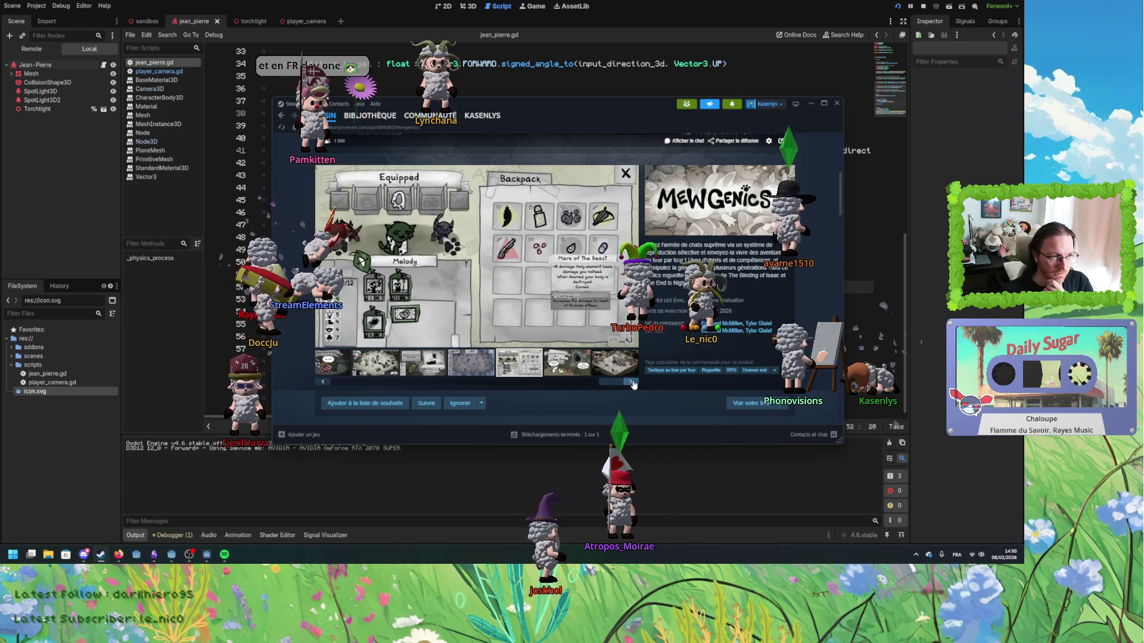
left_click(632, 382)
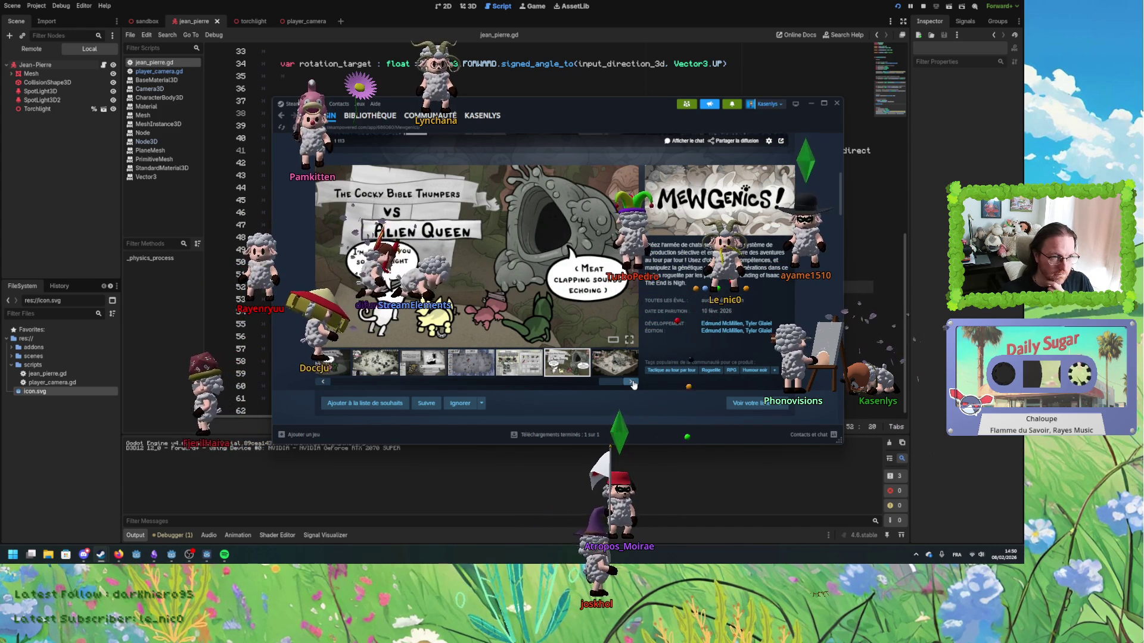
left_click(631, 383)
left_click(632, 383)
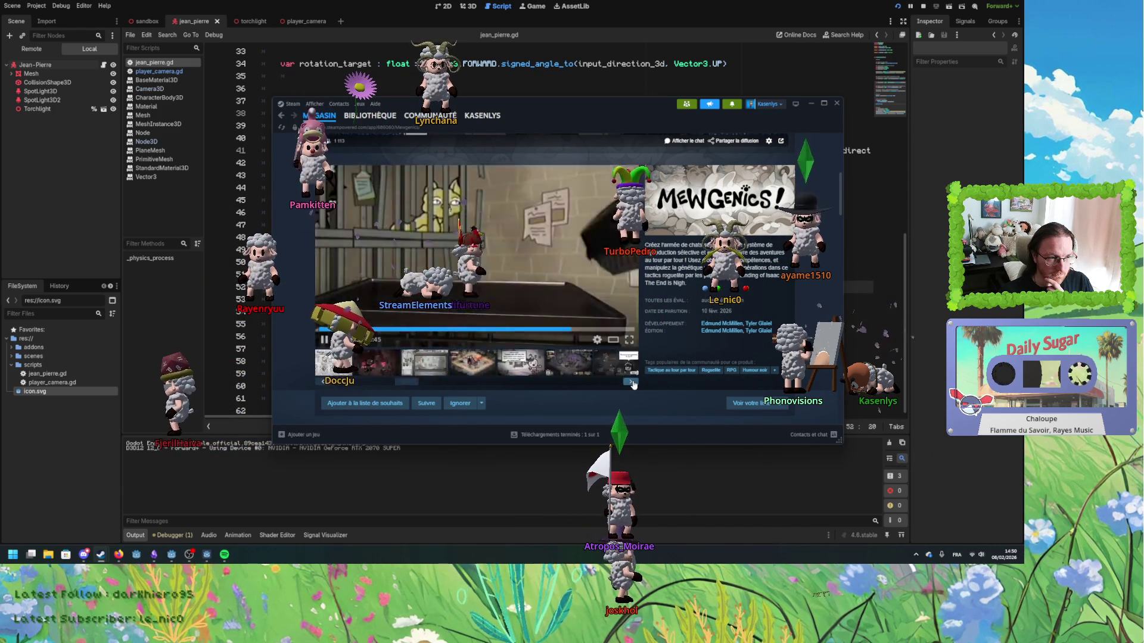
left_click(631, 382)
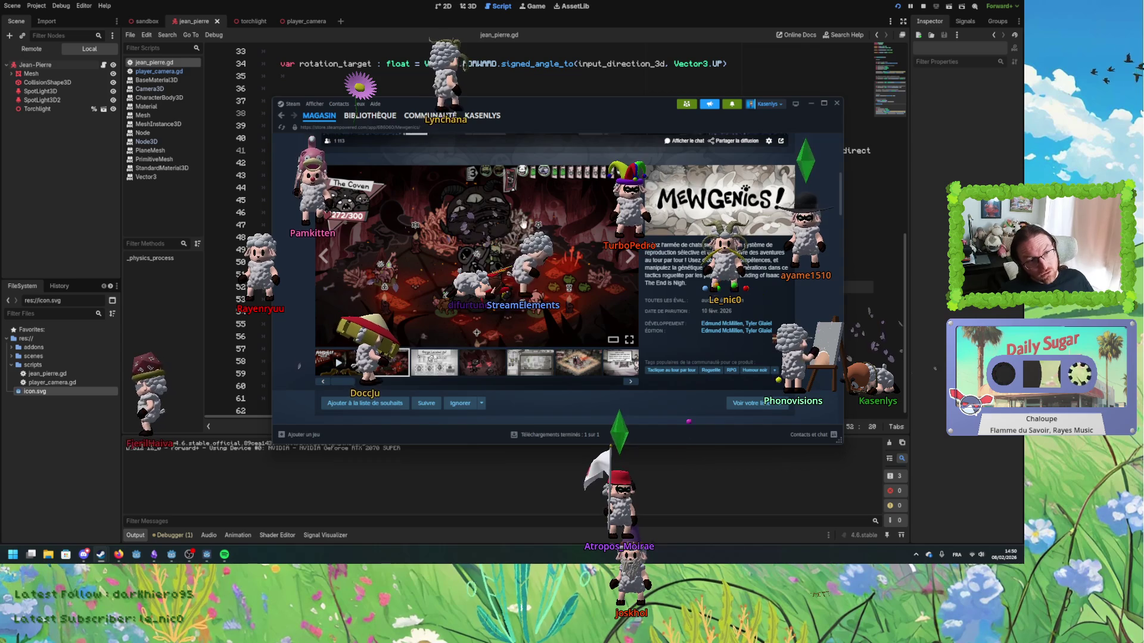
- Return the gallery to the red battle screenshot, The Coven
scroll(633, 385, "up", 1)
scroll(519, 269, "down", 1)
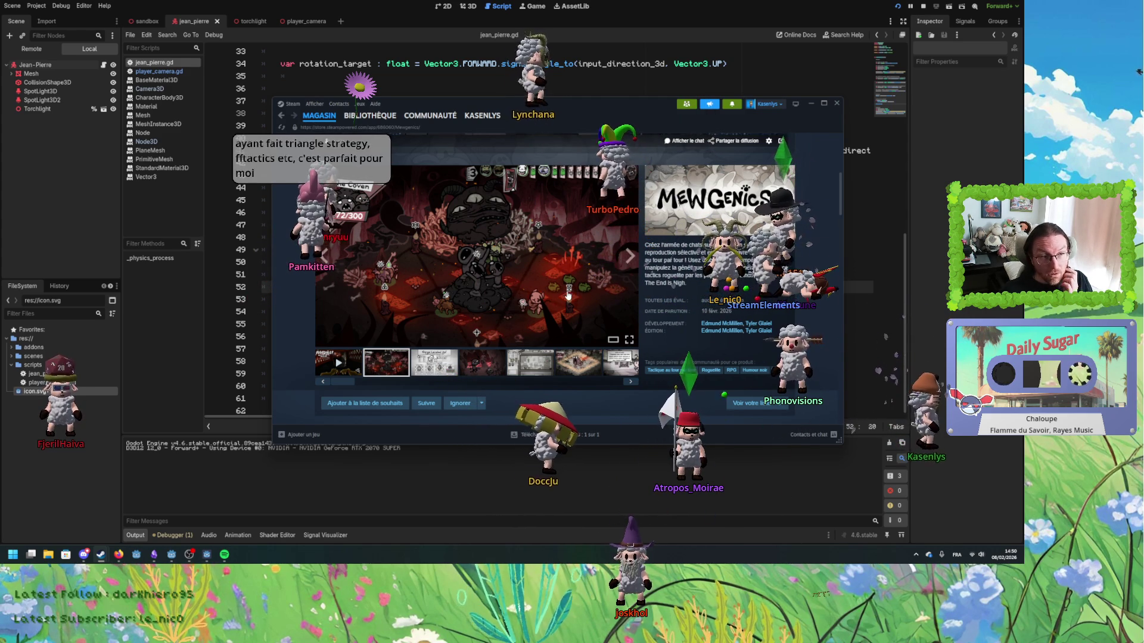
left_click(530, 362)
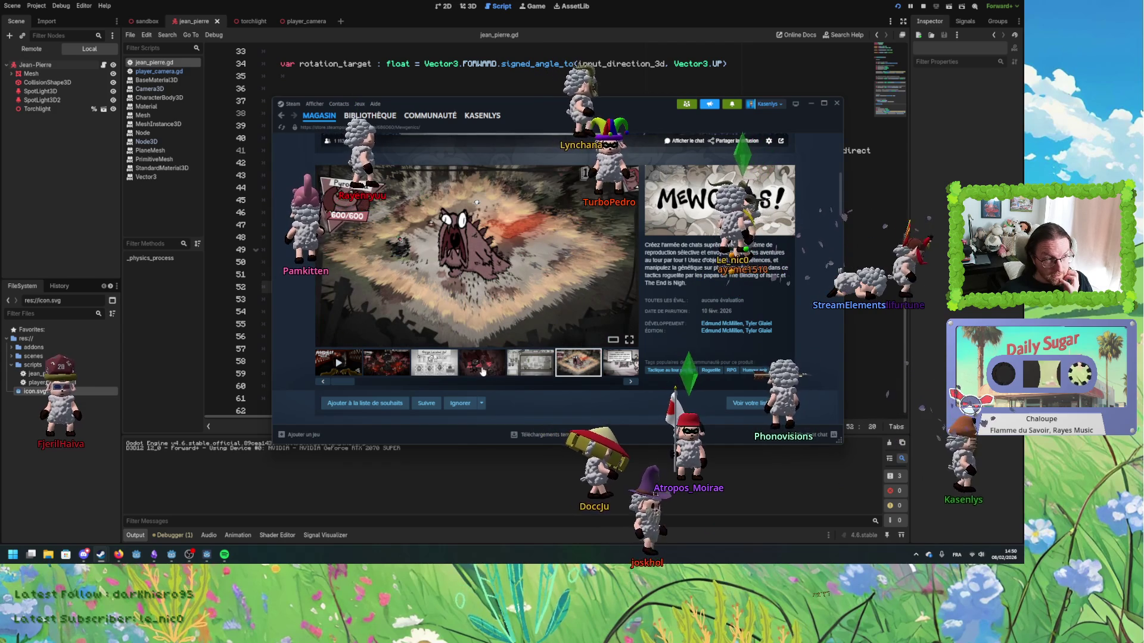
left_click(483, 372)
left_click(386, 362)
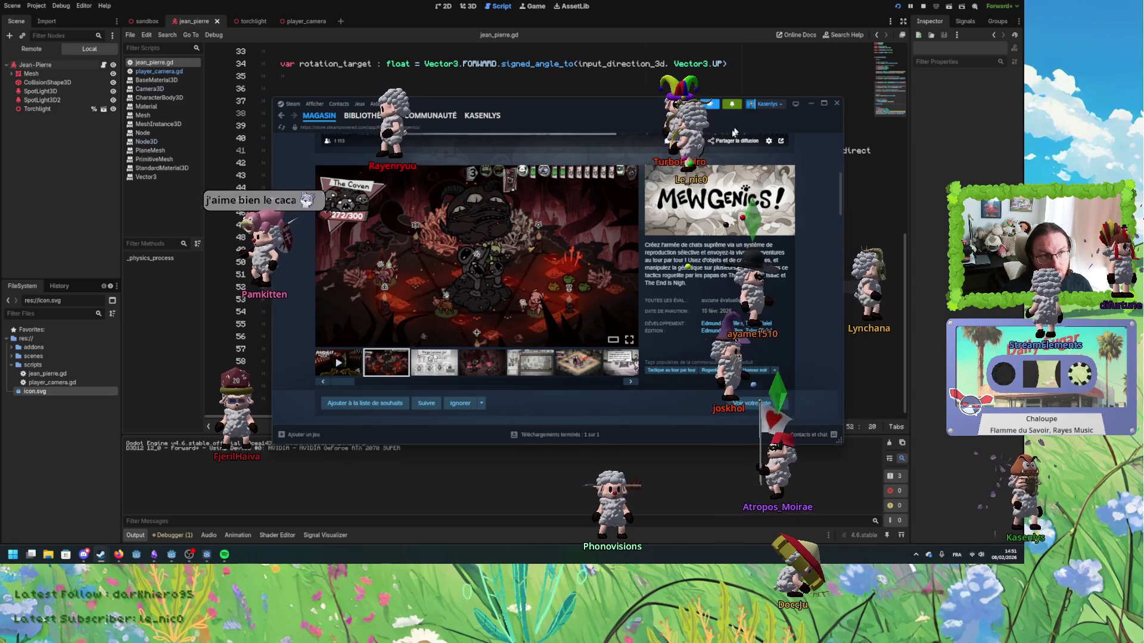
- Search the Steam store for 'poe' to list Path of Exile 2 and POE
scroll(424, 240, "up", 5)
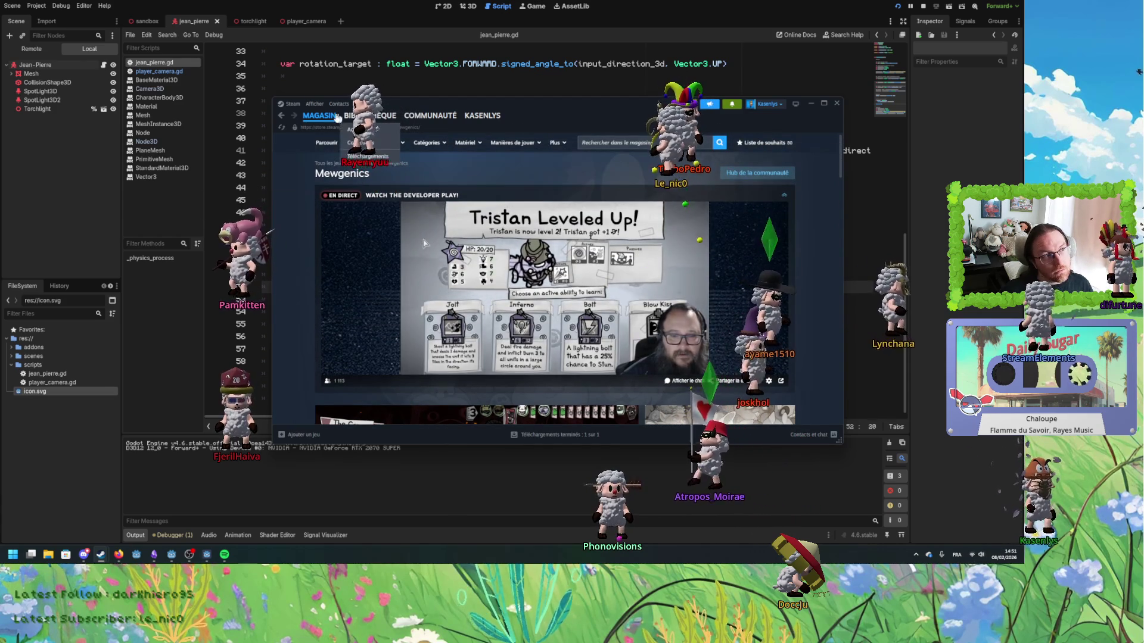
scroll(424, 240, "down", 3)
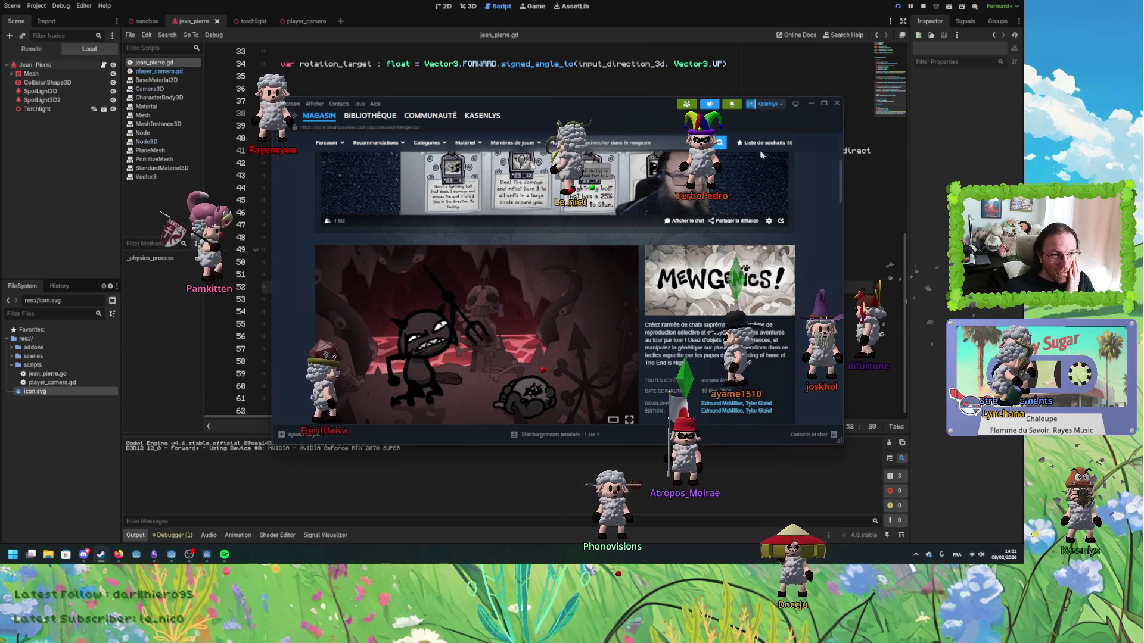
left_click(625, 142)
type("poe")
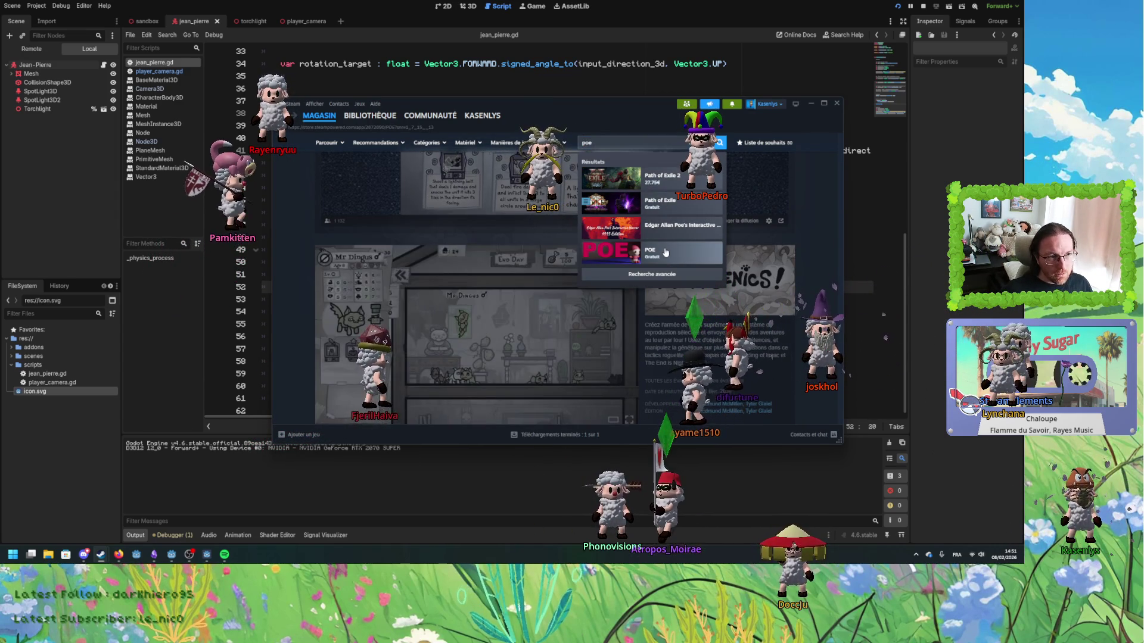
- Open the POE store page, browse its screenshots, then go to the library and back to Godot
left_click(671, 257)
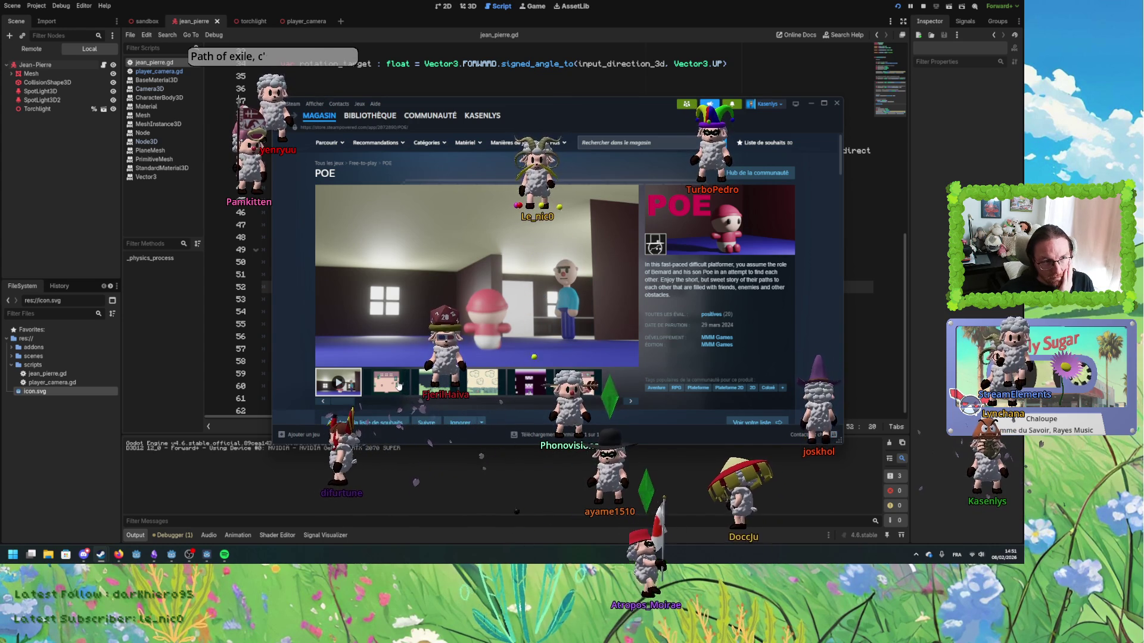
left_click(399, 386)
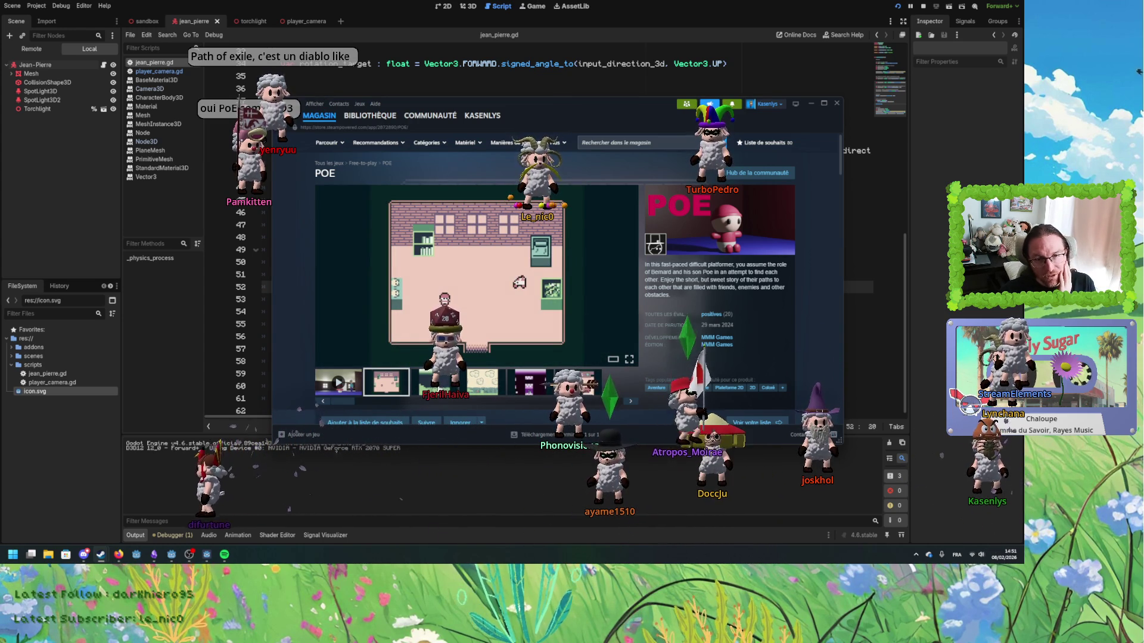
left_click(485, 391)
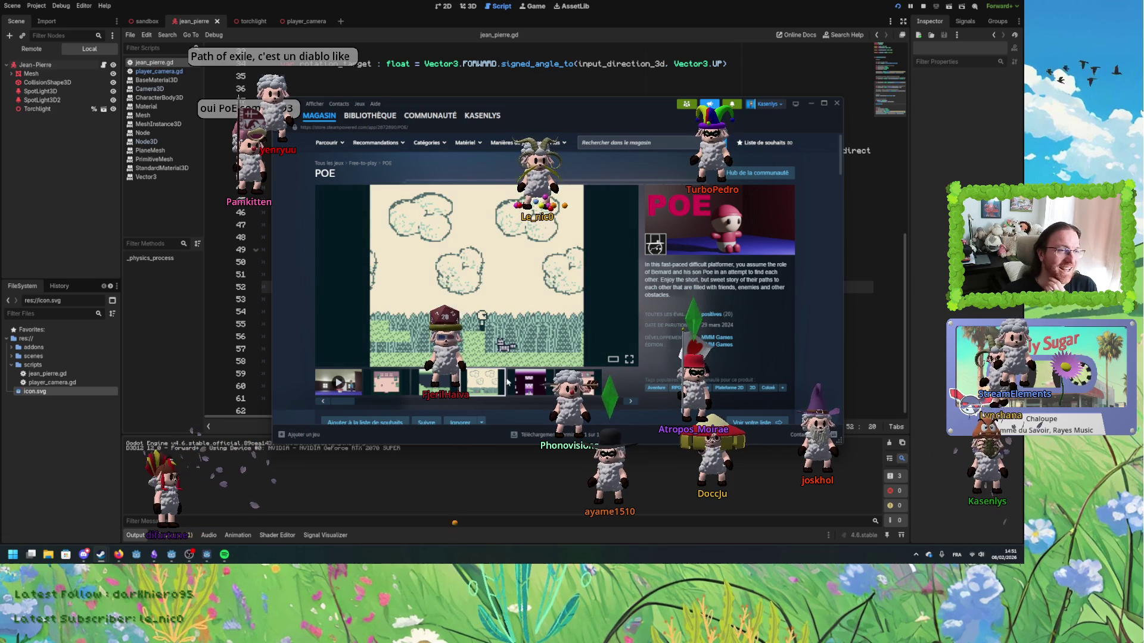
left_click(545, 388)
left_click(578, 382)
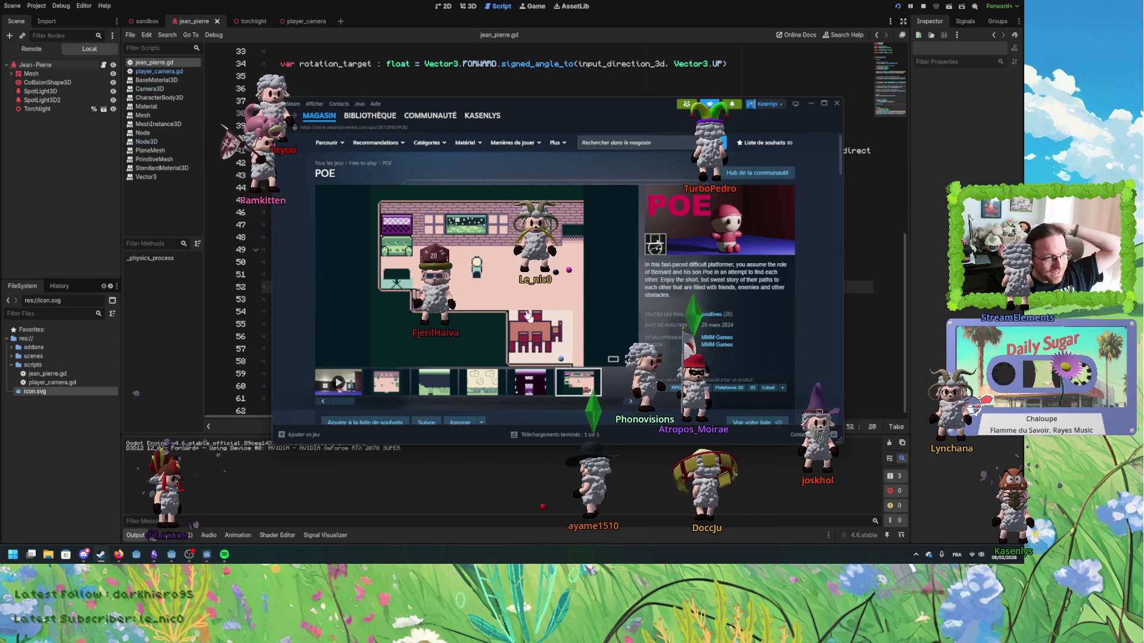
left_click(364, 119)
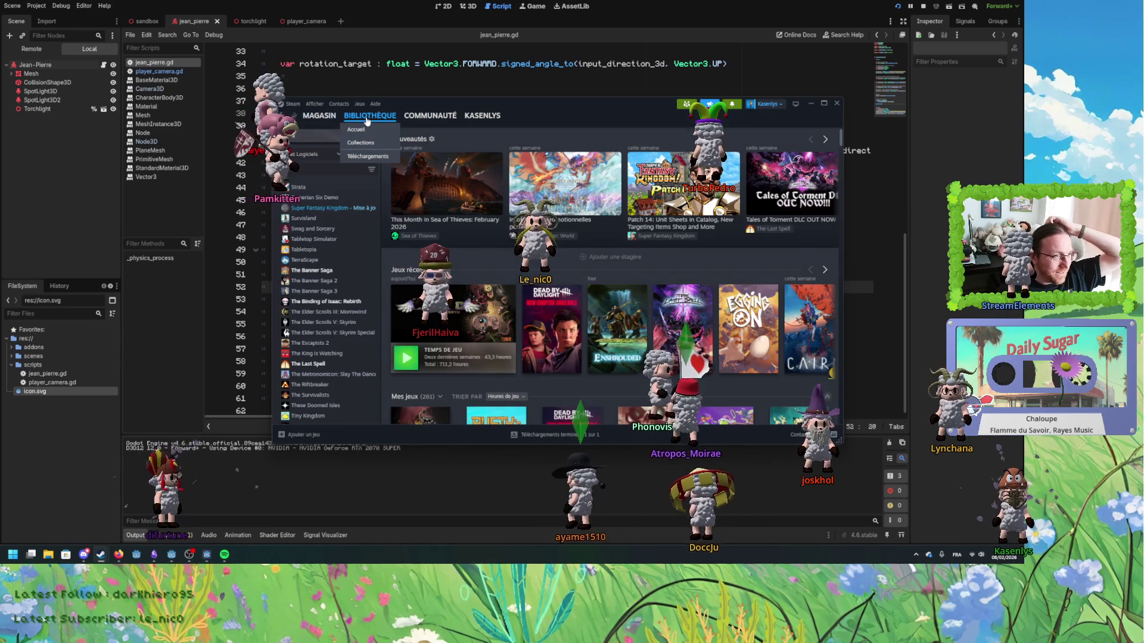
left_click(369, 7)
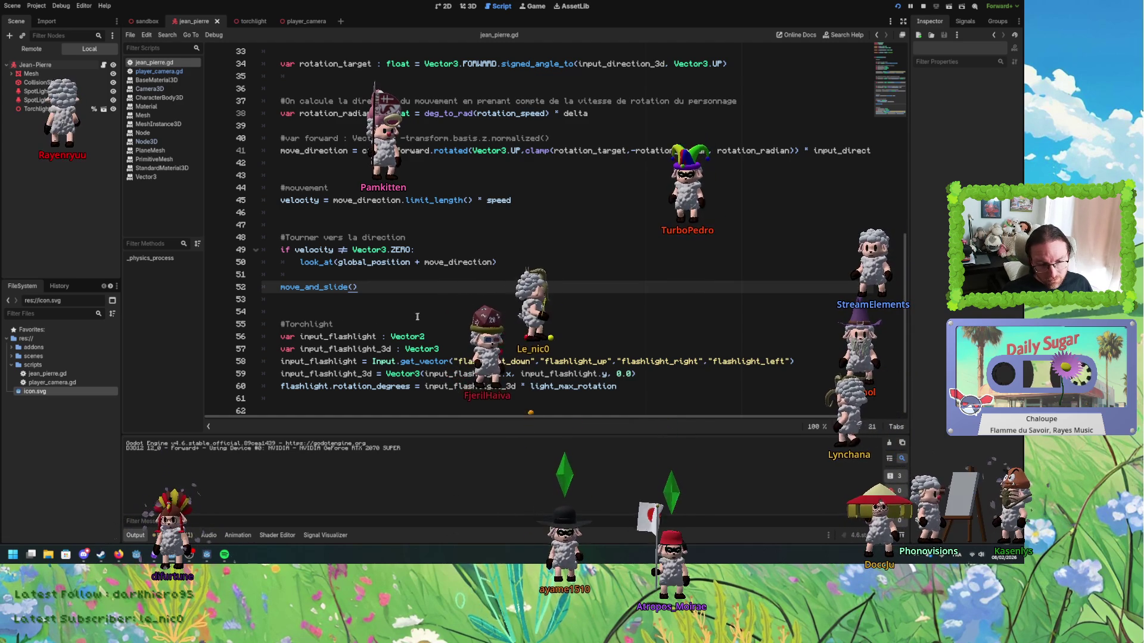
- Add a new line after move_and_slide(), move to blank line 43, then switch to Excalidraw
key("Down")
key("Tab")
left_click(435, 283)
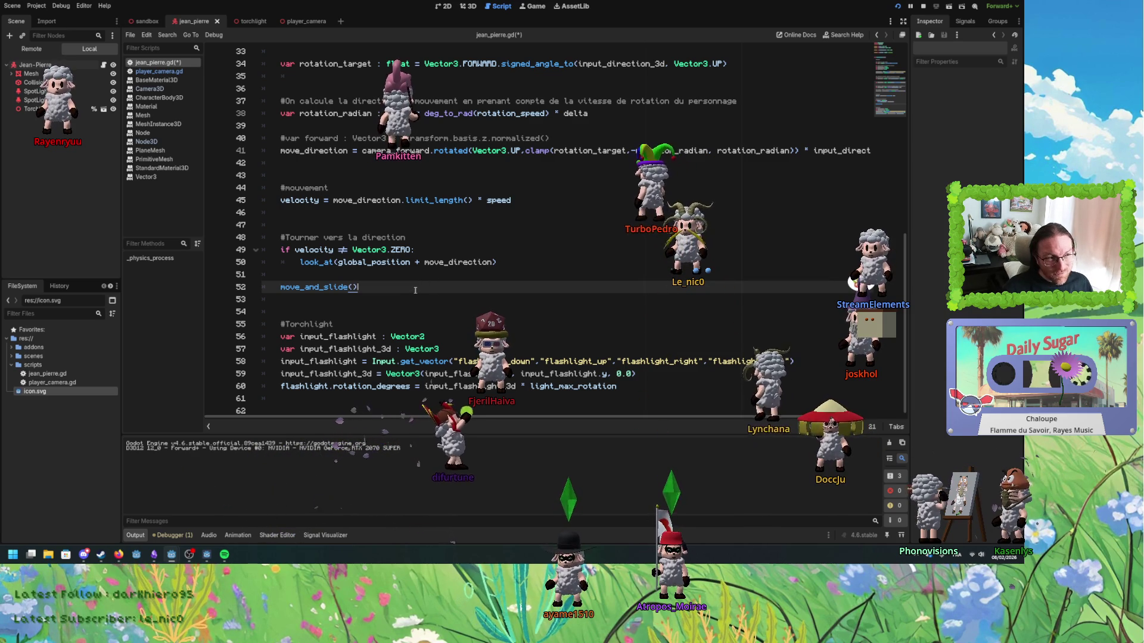
key("Up")
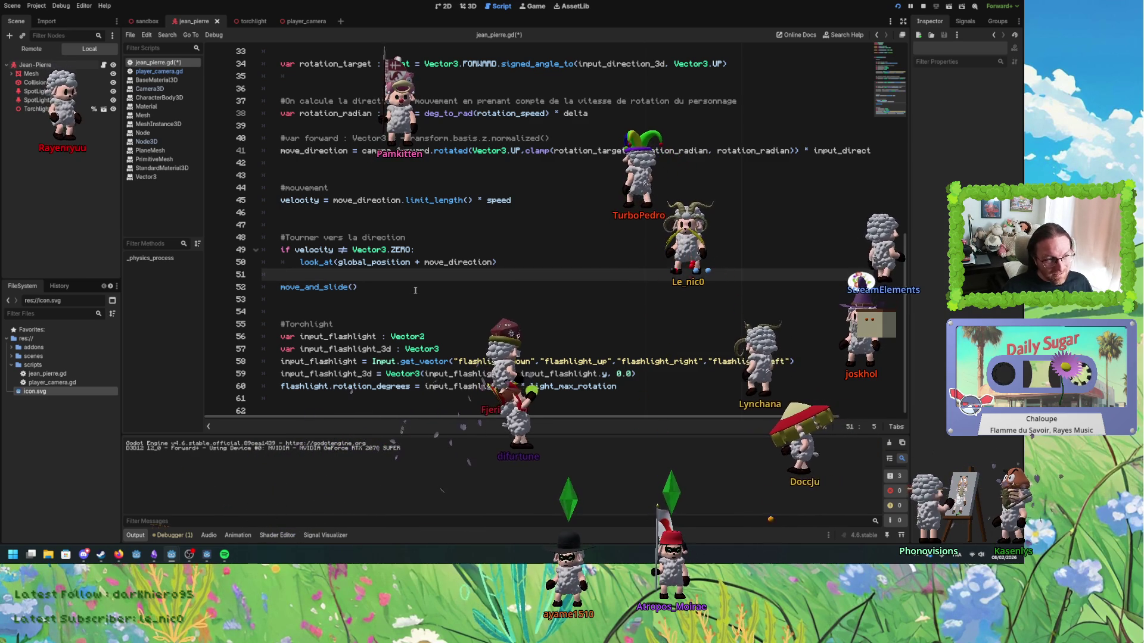
key("Down")
key("Down")
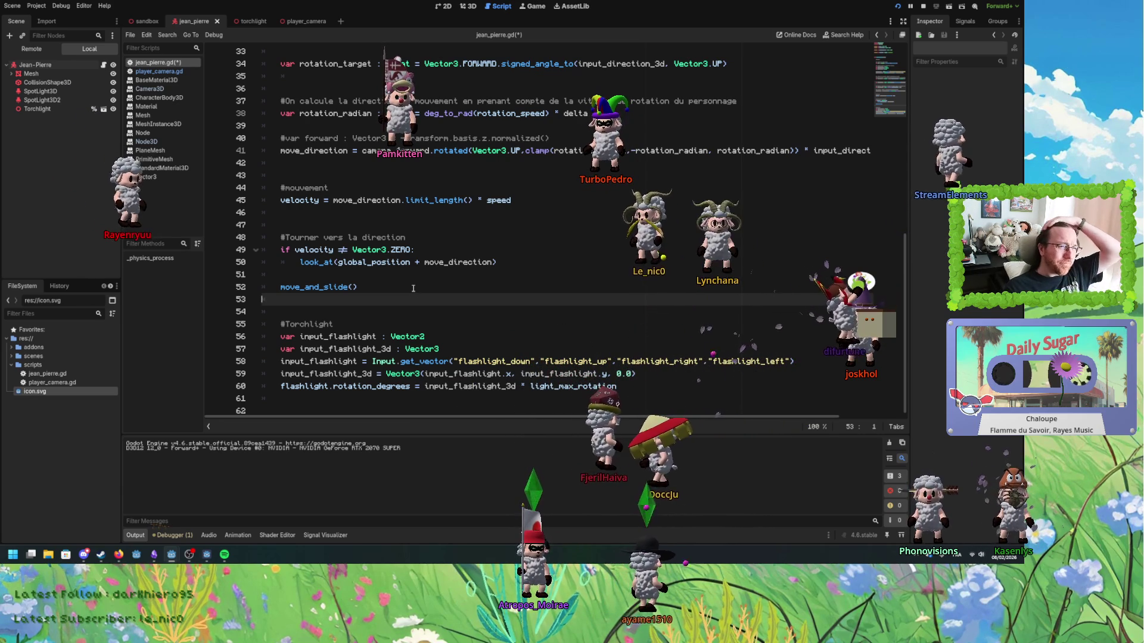
left_click(424, 176)
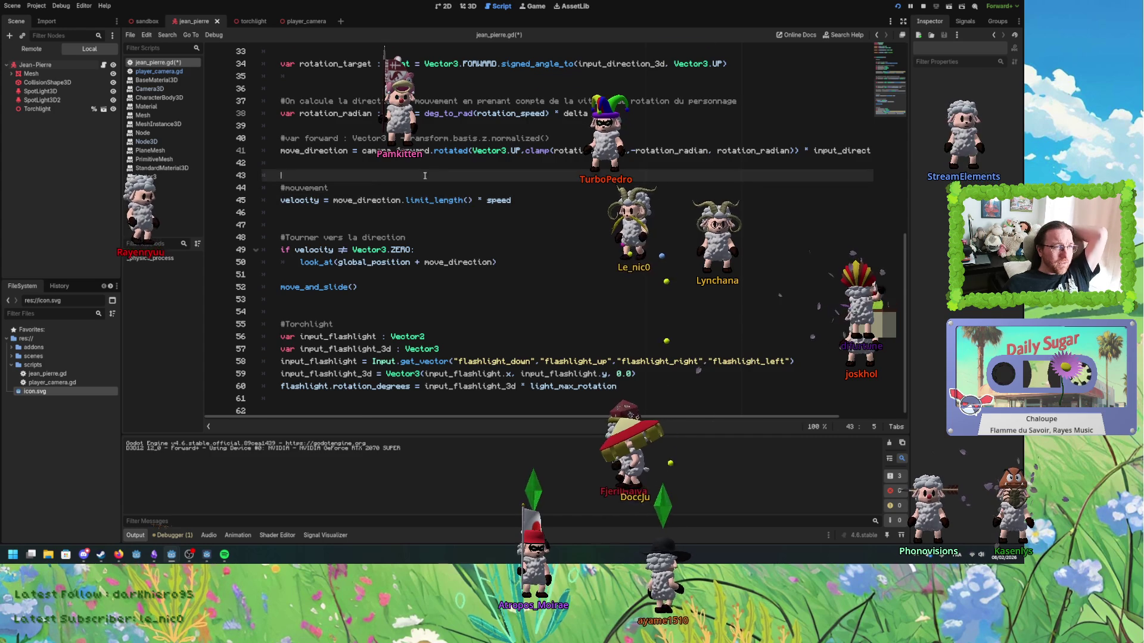
scroll(424, 177, "up", 1)
scroll(424, 177, "up", 1)
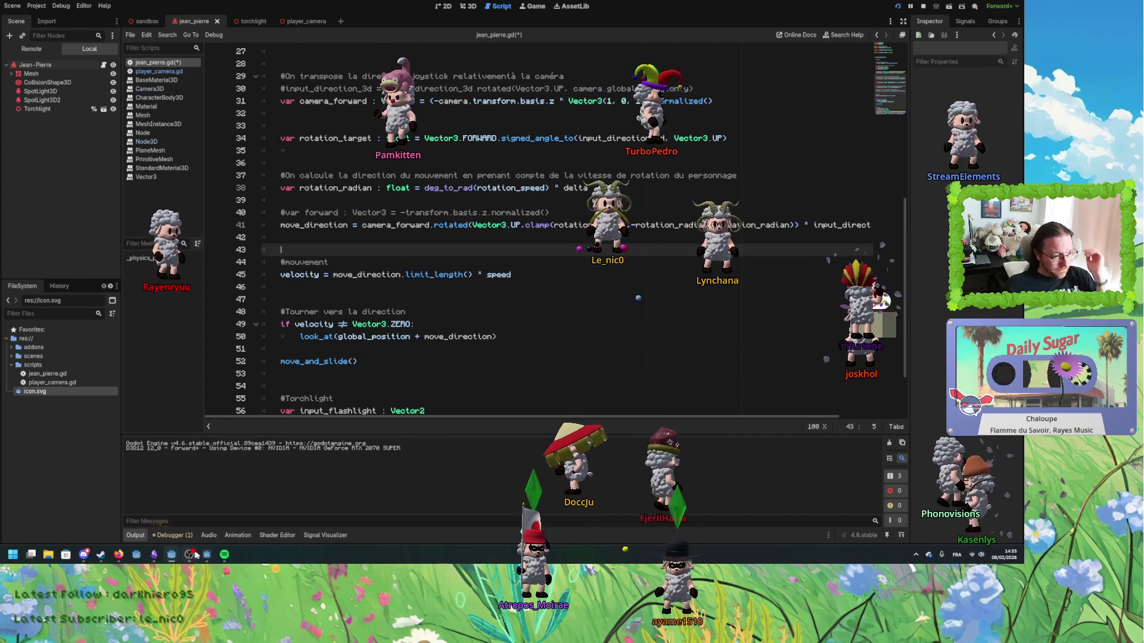
left_click(156, 556)
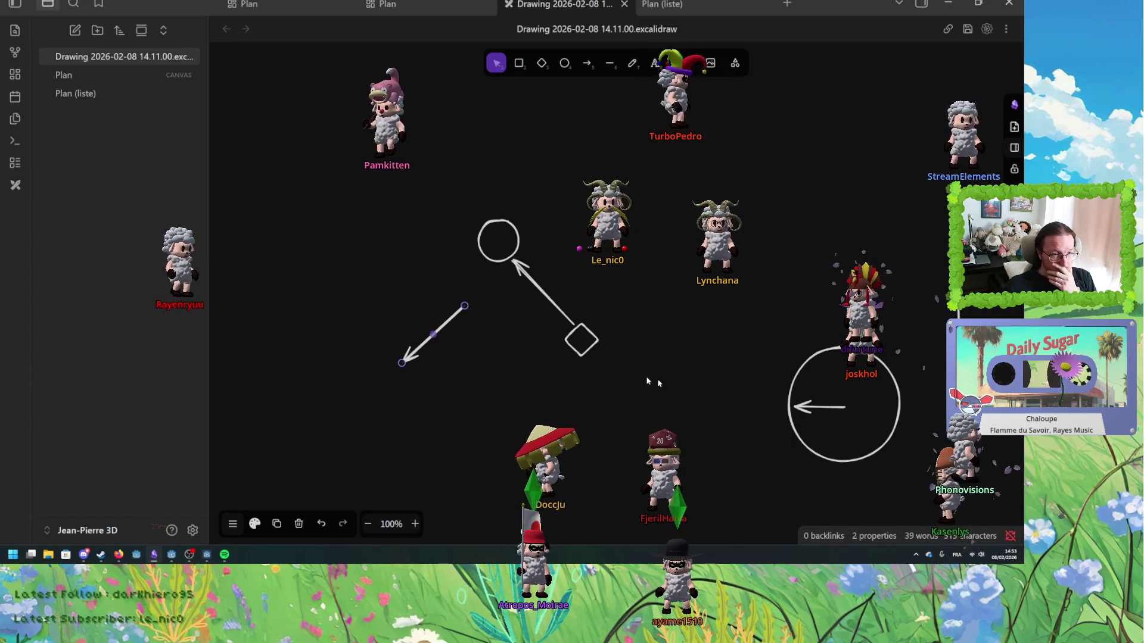
- Move the lower-left arrow down and to the right
left_click(413, 268)
key("Escape")
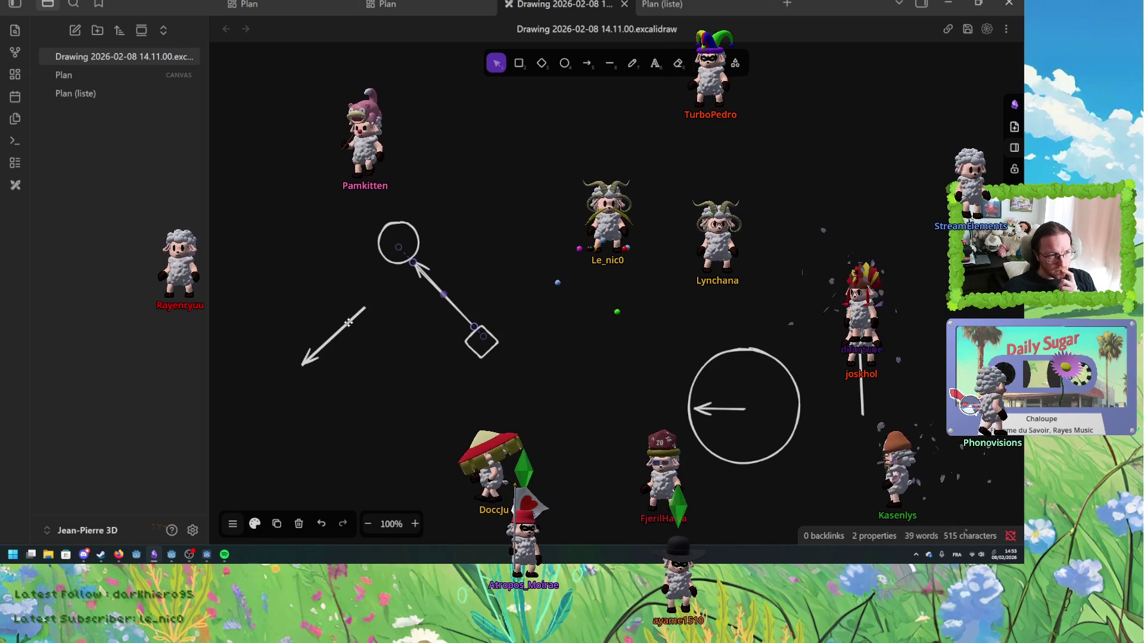
left_click_drag(348, 322, 435, 390)
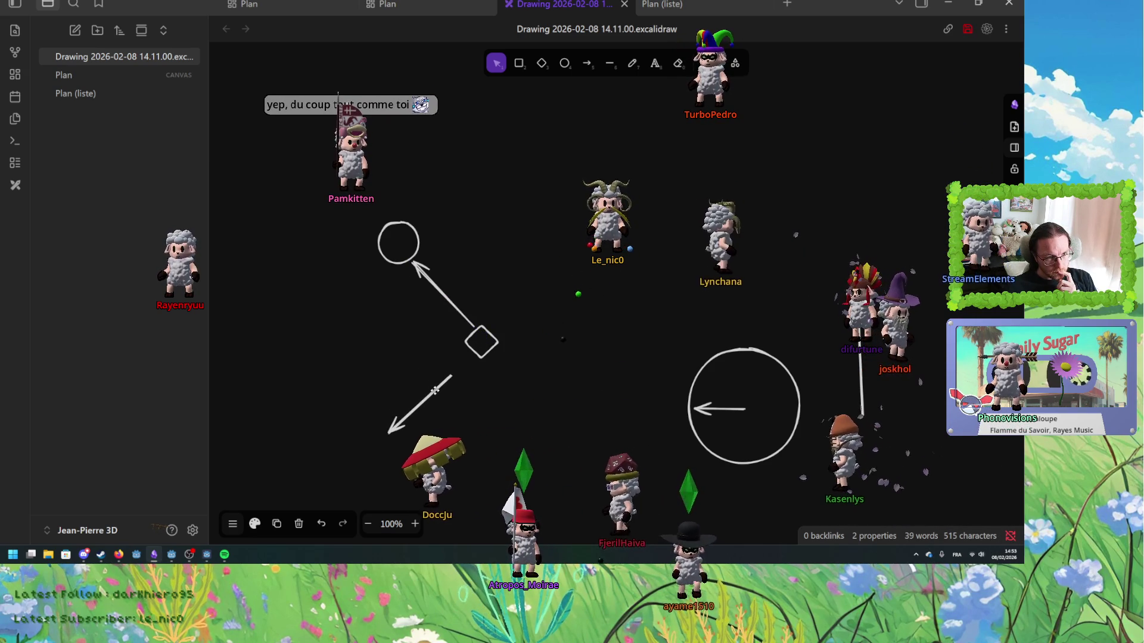
left_click(437, 388)
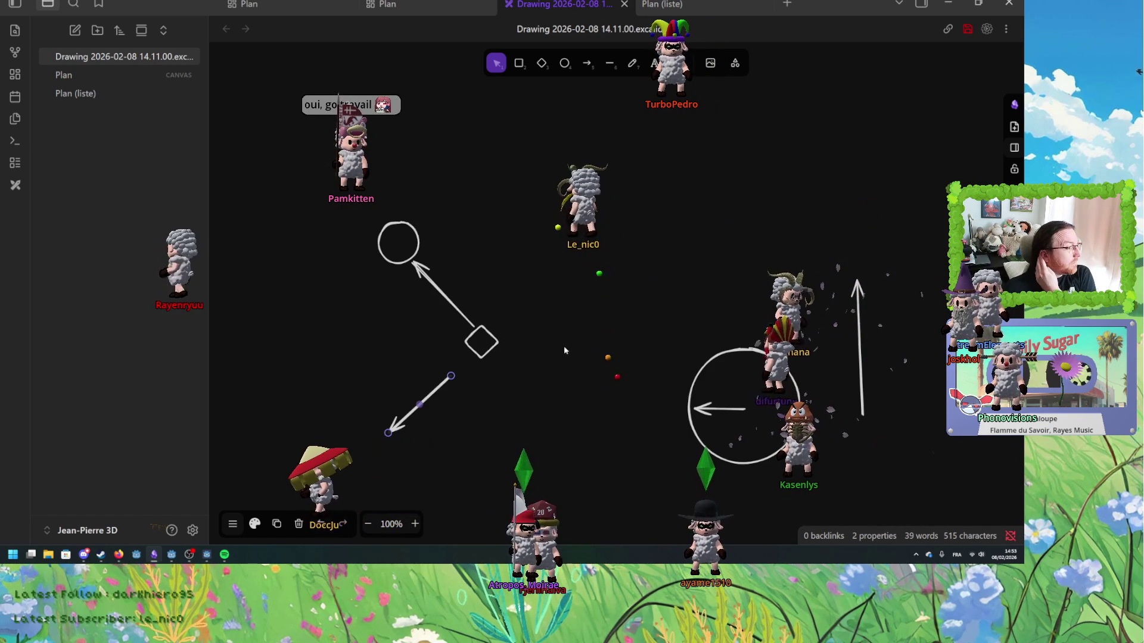
- Place the upward arrow mid-canvas and point the diagonal arrow at the small circle
mouse_move(860, 363)
left_mouse_down()
mouse_move(524, 214)
mouse_move(505, 193)
left_mouse_up()
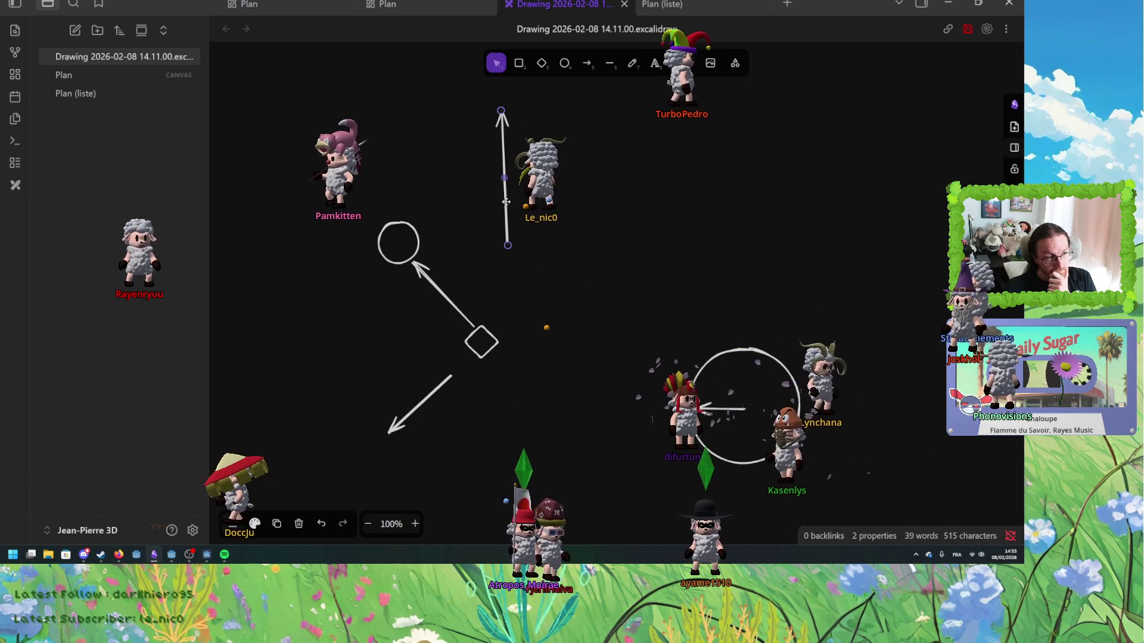
left_click_drag(505, 201, 615, 273)
mouse_move(612, 179)
left_mouse_down()
mouse_move(573, 200)
mouse_move(532, 314)
mouse_move(617, 190)
left_mouse_up()
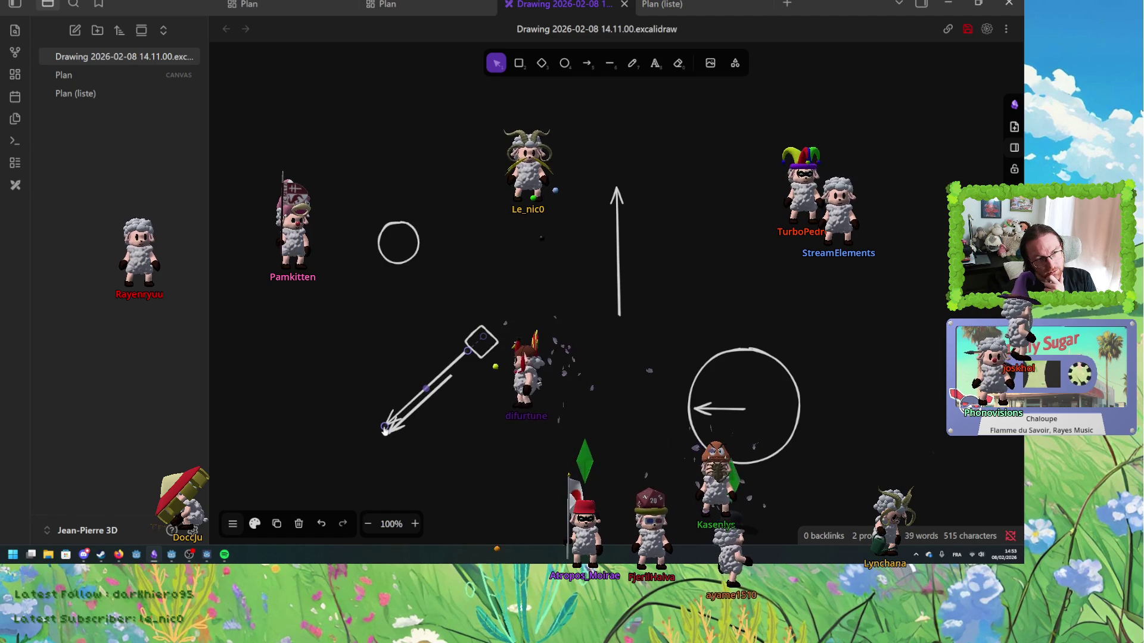
left_click_drag(386, 427, 414, 264)
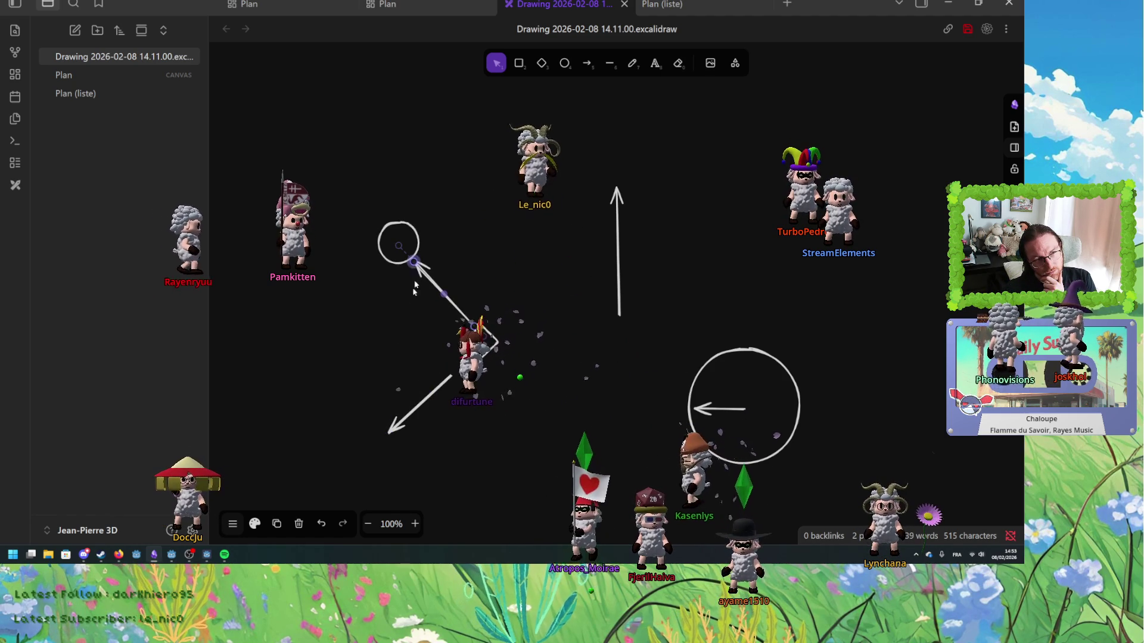
left_click(430, 391)
- Nudge and shorten the lower-left arrow toward the upper right
left_click_drag(438, 398, 435, 385)
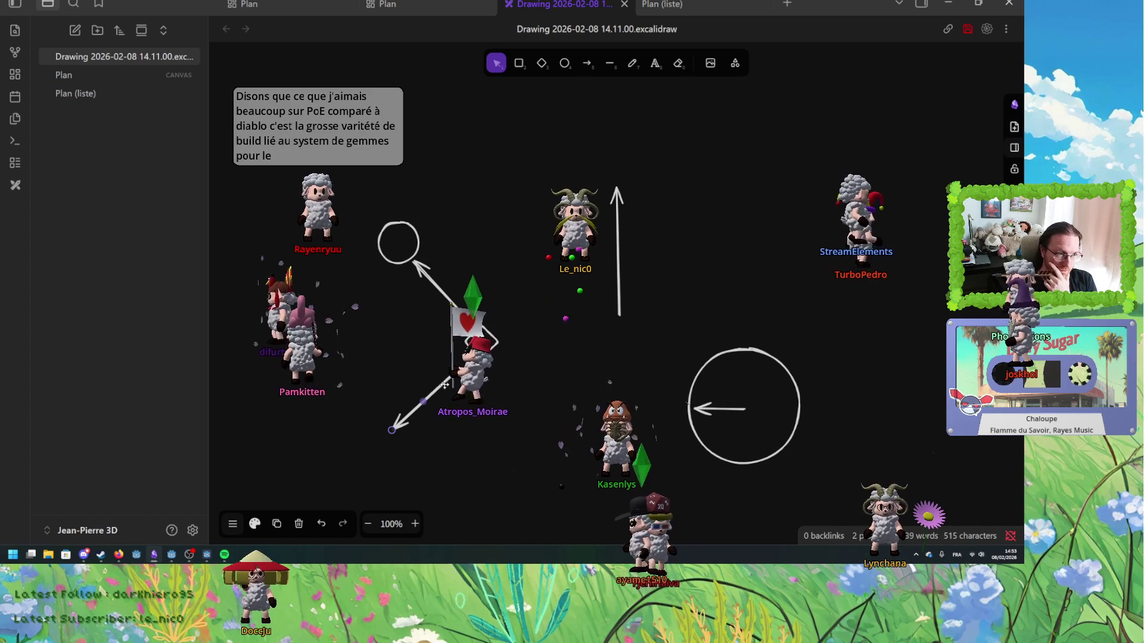
left_click_drag(393, 430, 459, 370)
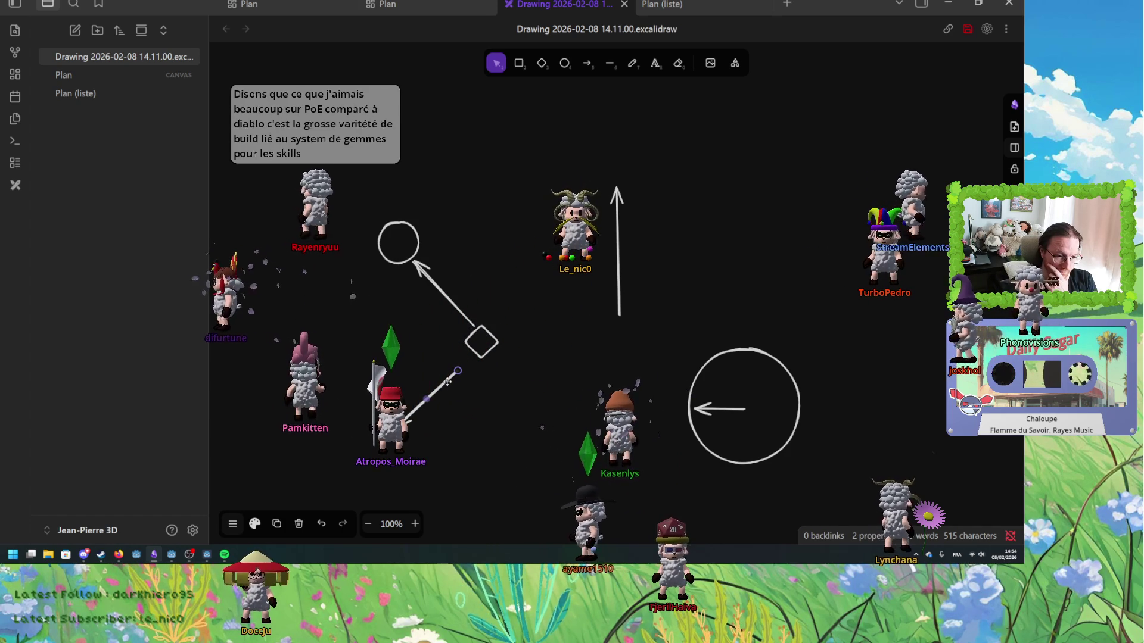
key("Escape")
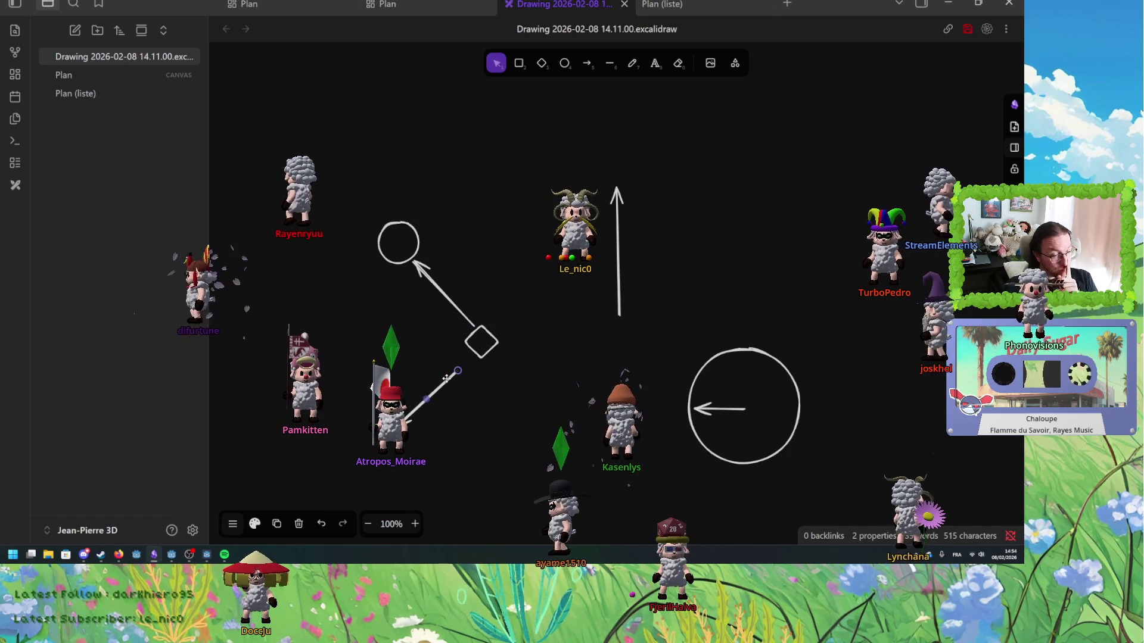
- Move the vertical arrow so it stands just above the big circle
left_click(621, 272)
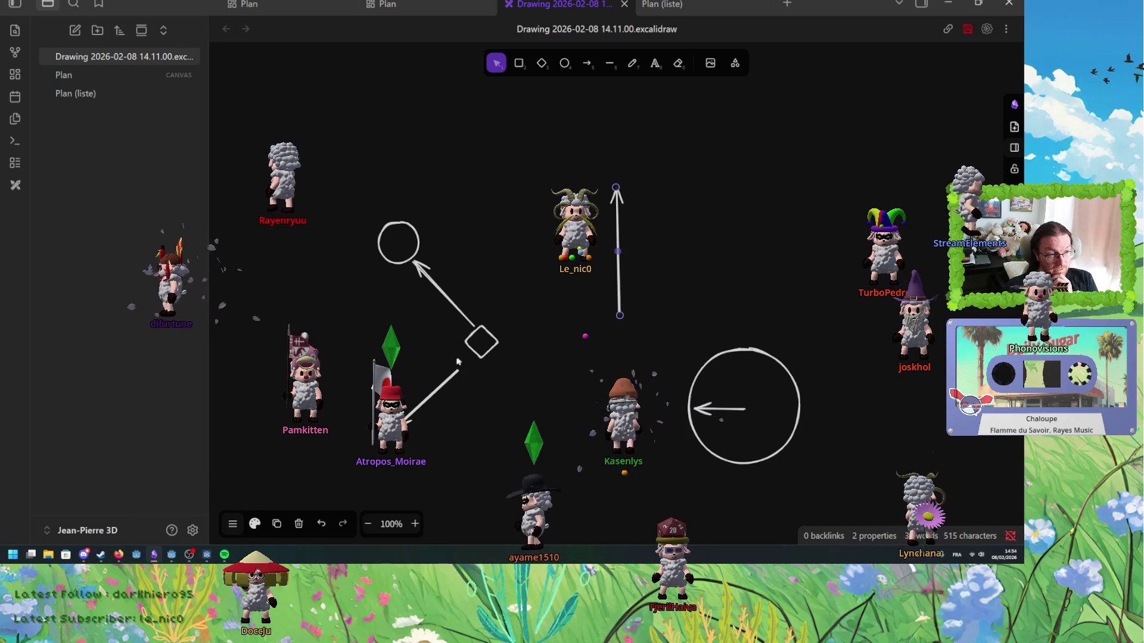
mouse_move(624, 282)
left_mouse_down()
mouse_move(816, 342)
mouse_move(752, 365)
mouse_move(846, 345)
mouse_move(835, 307)
mouse_move(745, 346)
mouse_move(745, 367)
left_mouse_up()
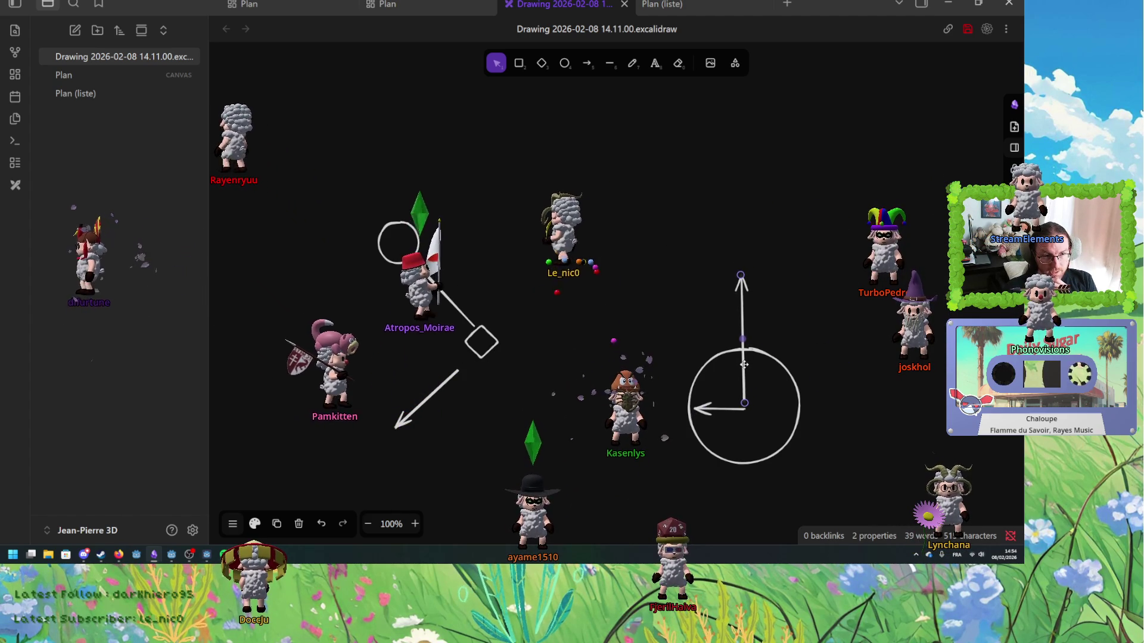
left_click(801, 281)
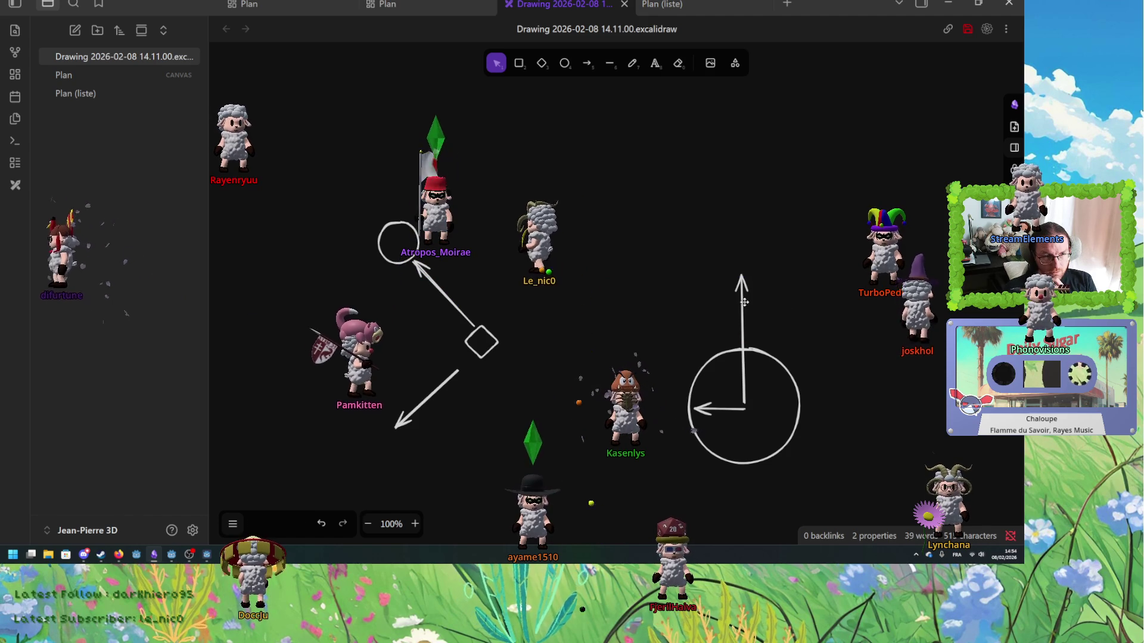
left_click_drag(743, 312, 740, 245)
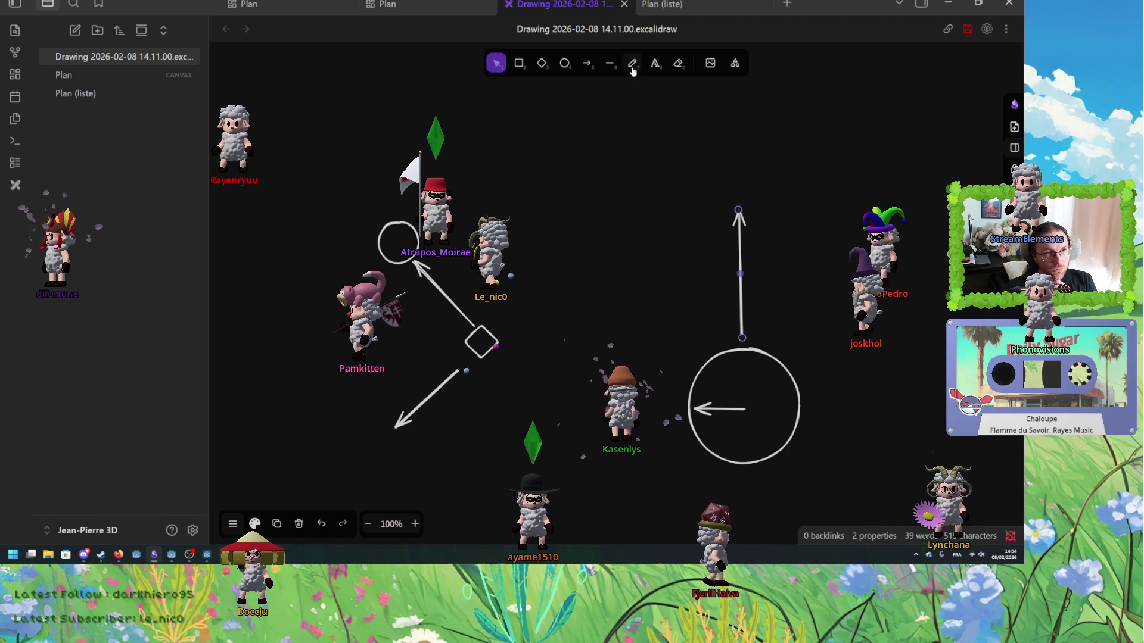
- Sketch a freehand pencil curve above the big circle, then undo it
key("p")
mouse_move(736, 307)
left_mouse_down()
mouse_move(708, 317)
mouse_move(691, 352)
left_mouse_up()
left_click(321, 524)
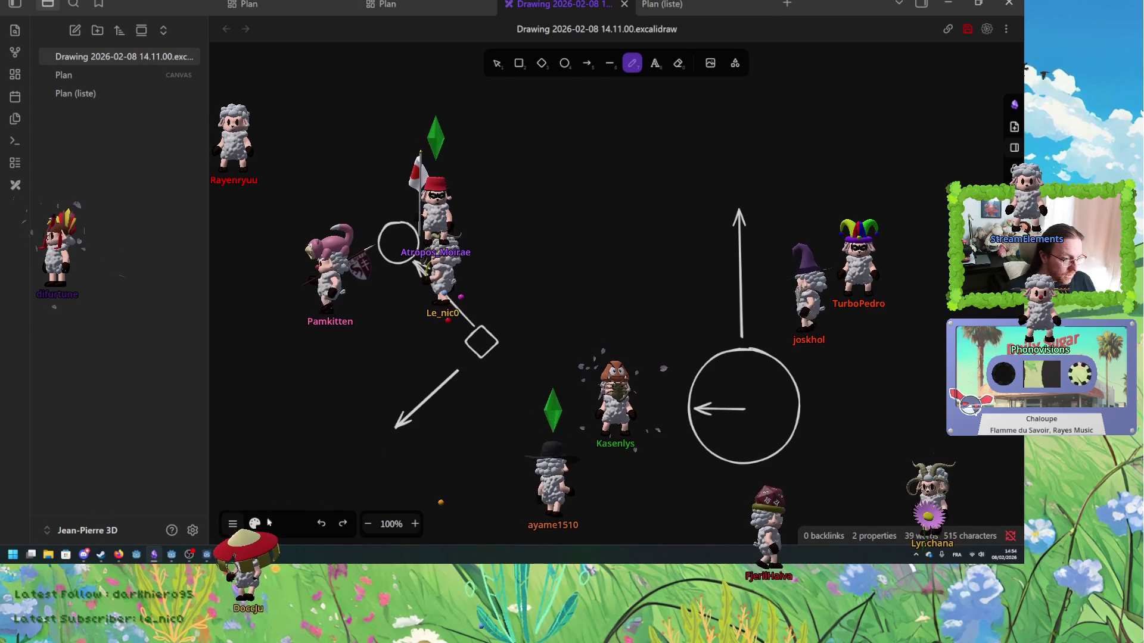
- With a thin green stroke, draw a curved arrow by the circle and write +90°
left_click(255, 524)
left_click(271, 305)
left_click(238, 394)
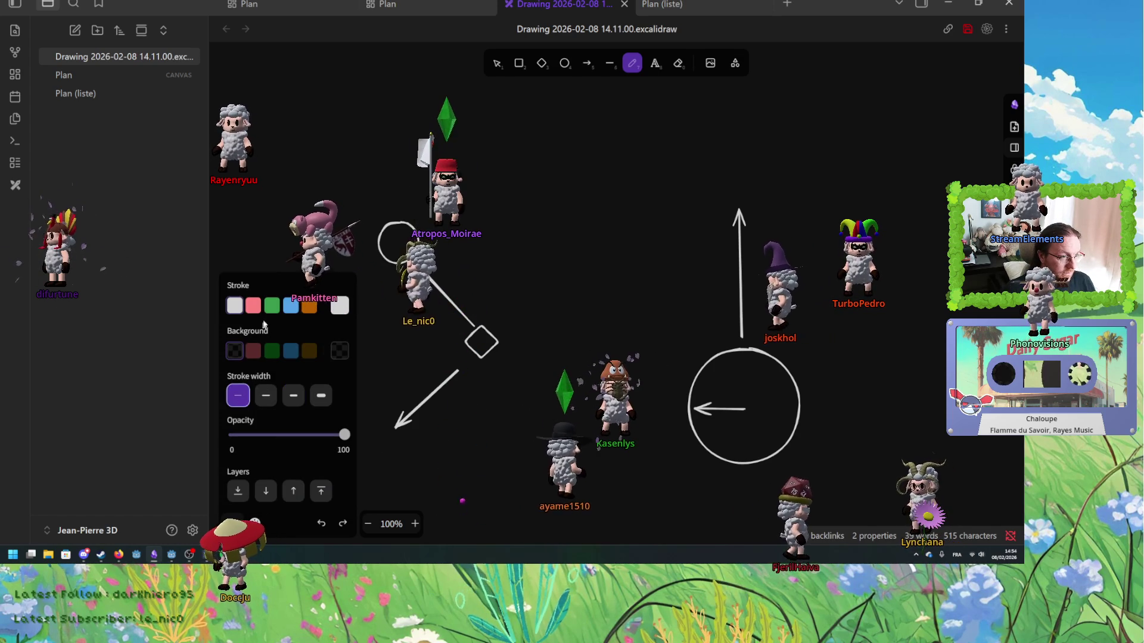
mouse_move(725, 303)
left_mouse_down()
mouse_move(679, 331)
mouse_move(672, 353)
mouse_move(682, 340)
left_mouse_up()
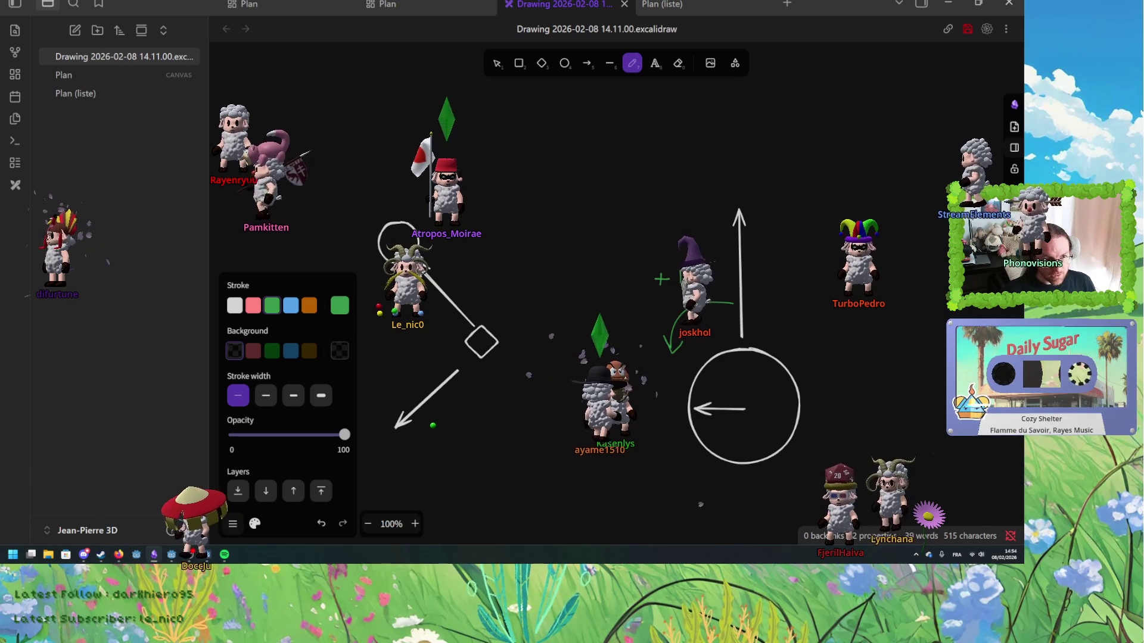
left_click_drag(688, 291, 710, 272)
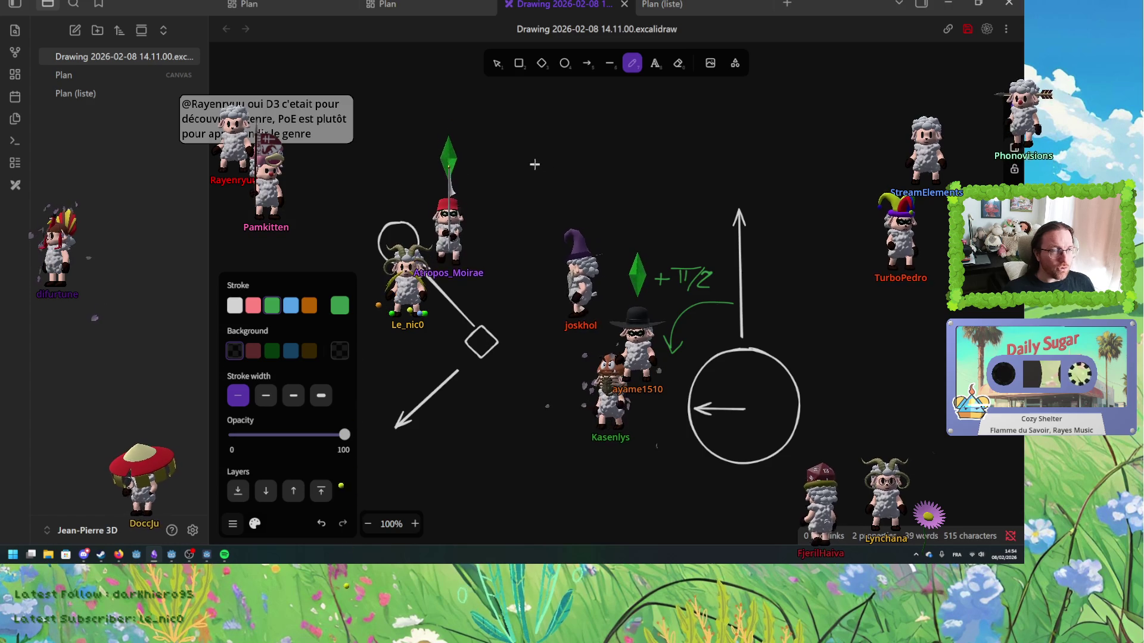
key("alt+Tab")
scroll(437, 233, "up", 8)
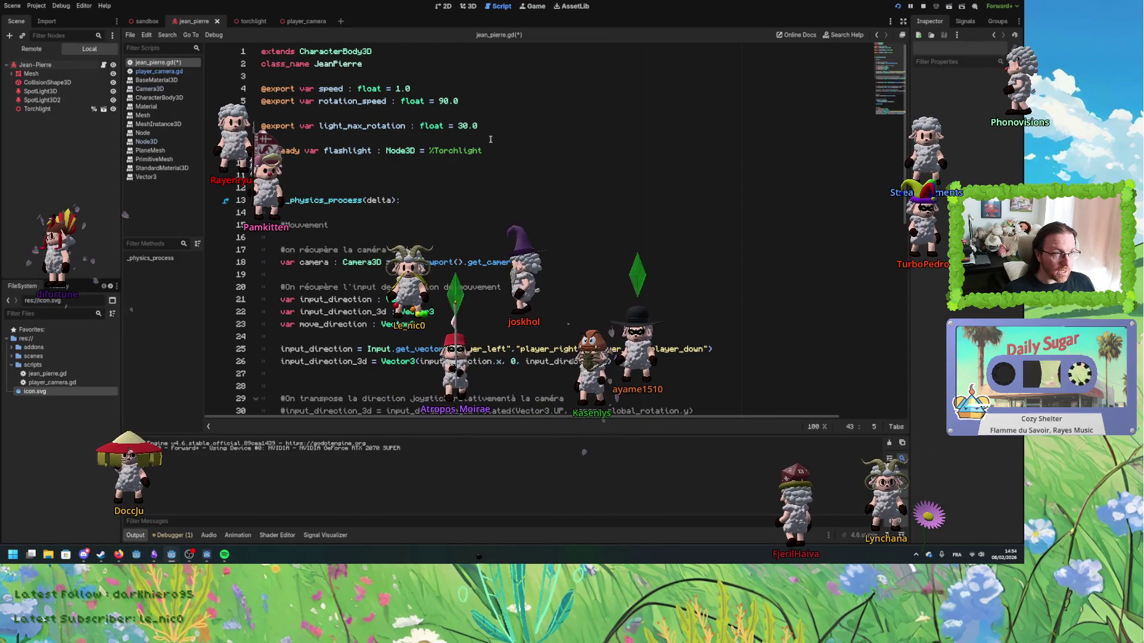
key("alt+Tab")
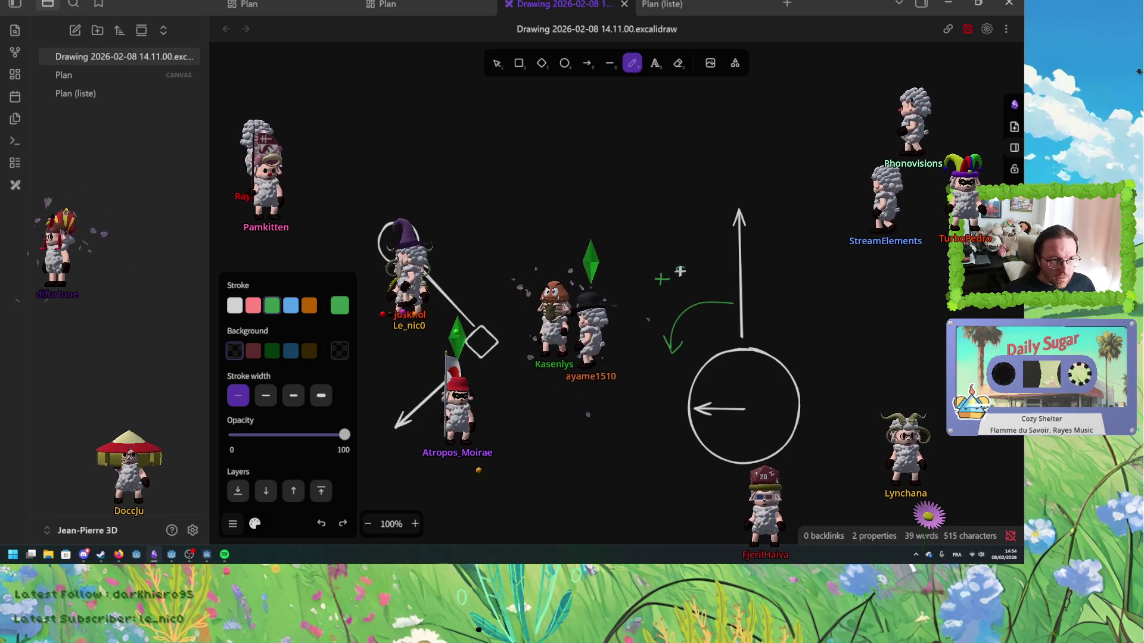
left_click_drag(696, 271, 706, 267)
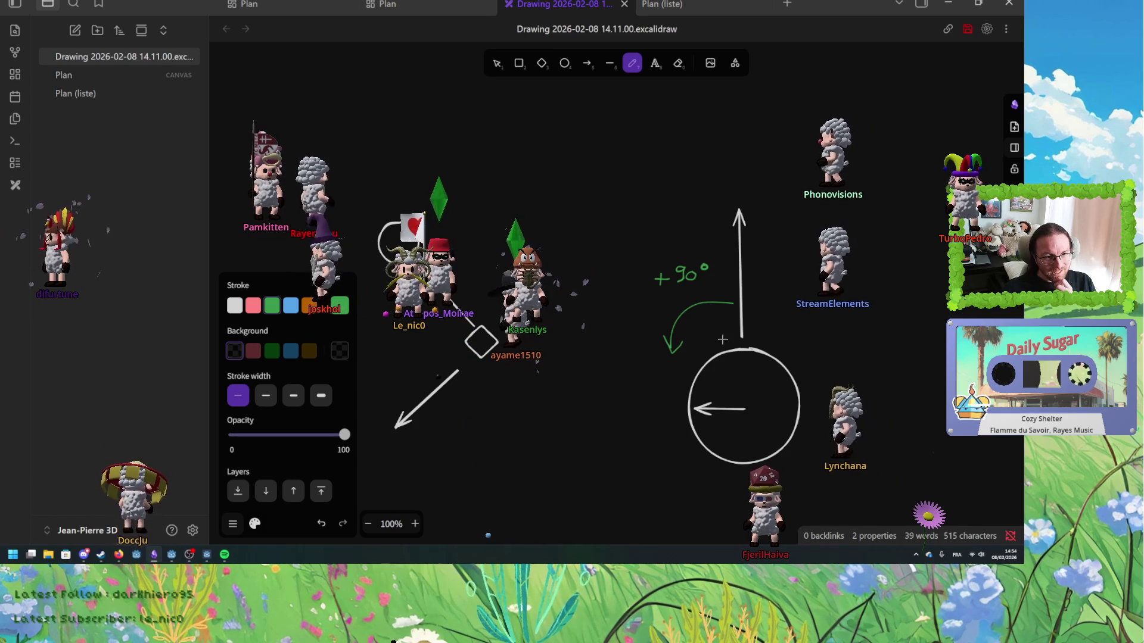
- Draw two pink lines fanning up-left and up-right from the circle centre
left_click(253, 306)
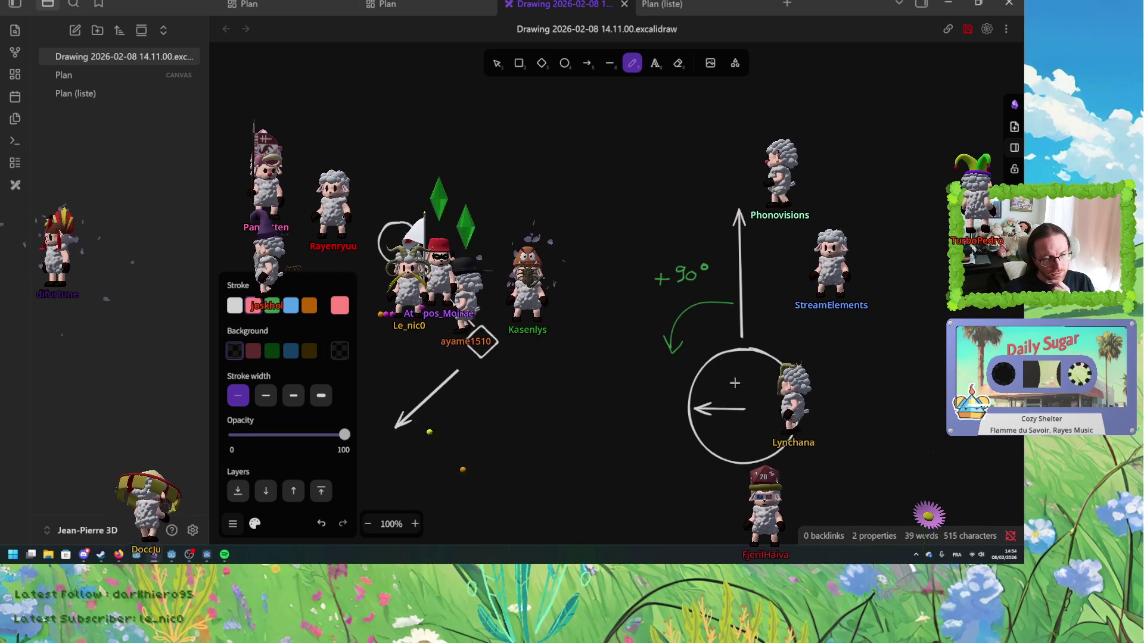
left_click_drag(743, 409, 701, 318)
left_click_drag(746, 407, 799, 316)
mouse_move(709, 325)
left_mouse_down()
mouse_move(732, 320)
mouse_move(729, 328)
left_mouse_up()
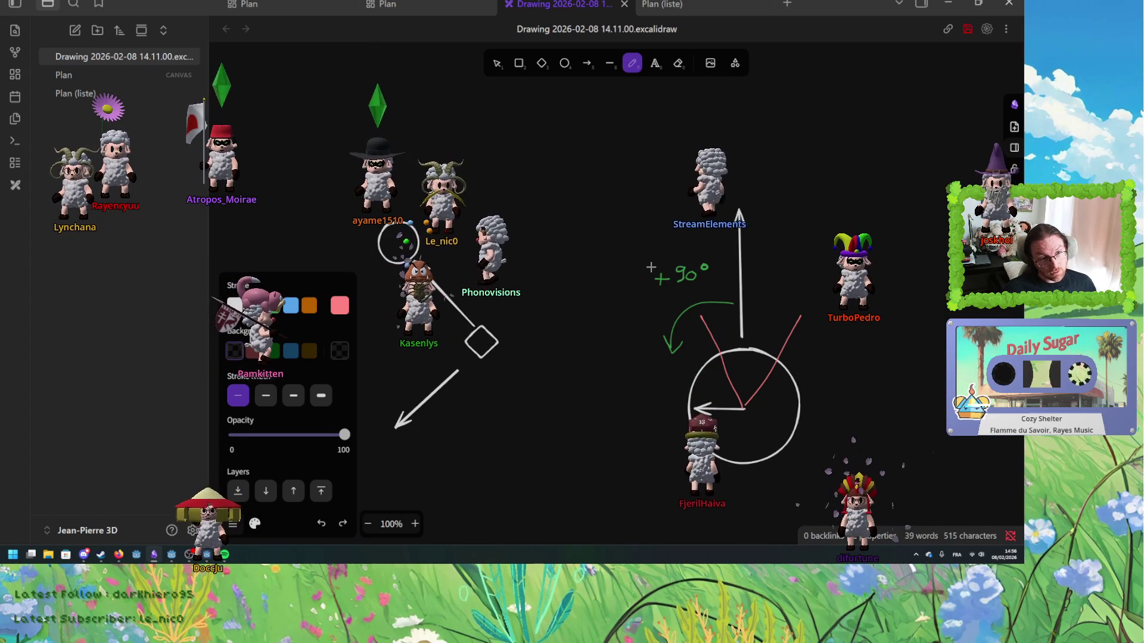
key("ctrl+z")
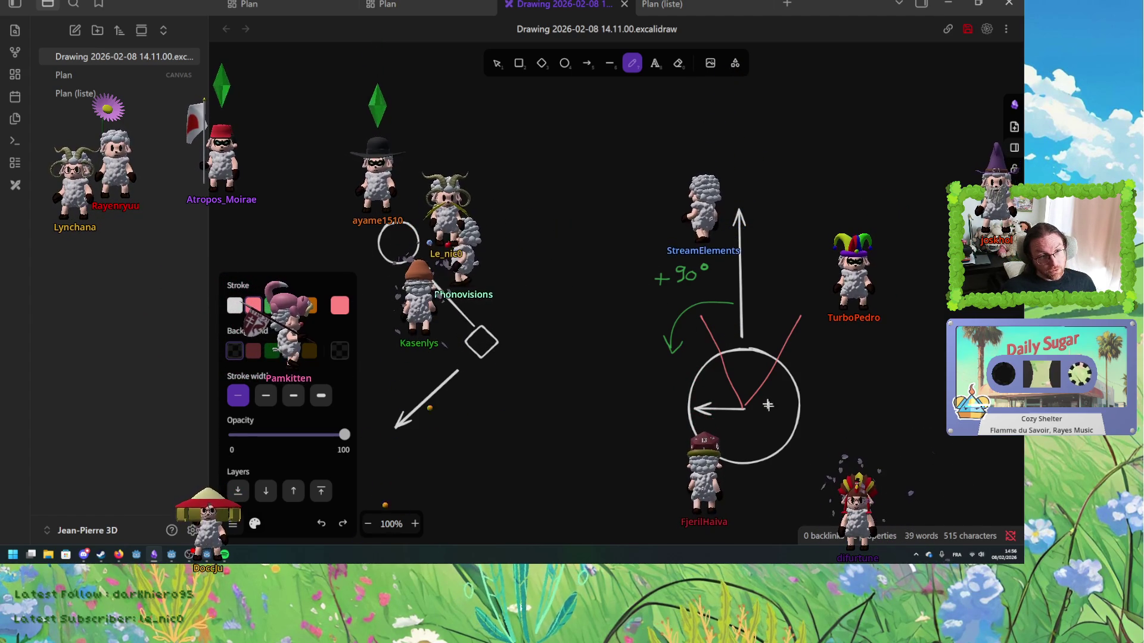
- Undo the remaining pink line and draw a small circle on the upper-left circle
key("ctrl+z")
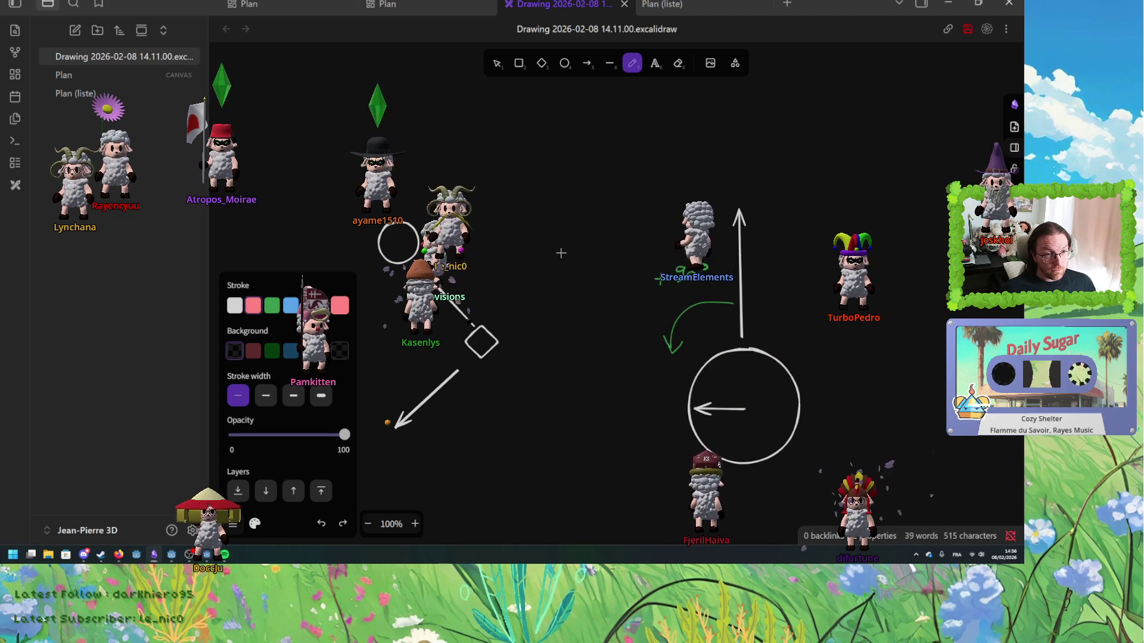
scroll(561, 253, "left", 3)
left_click(564, 65)
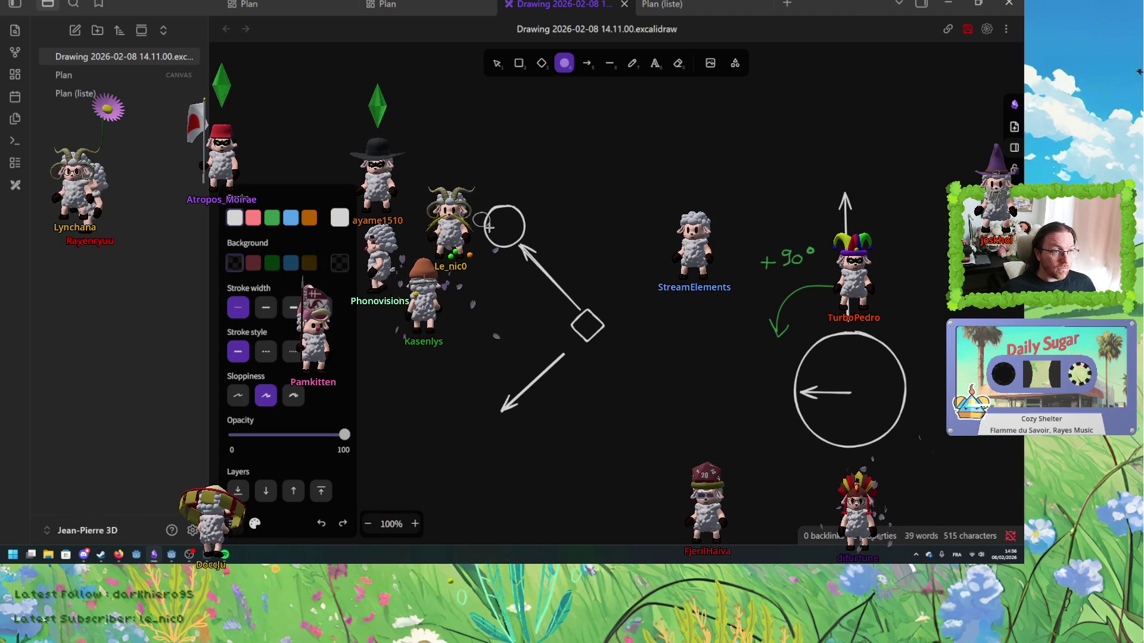
key("Escape")
left_click(560, 64)
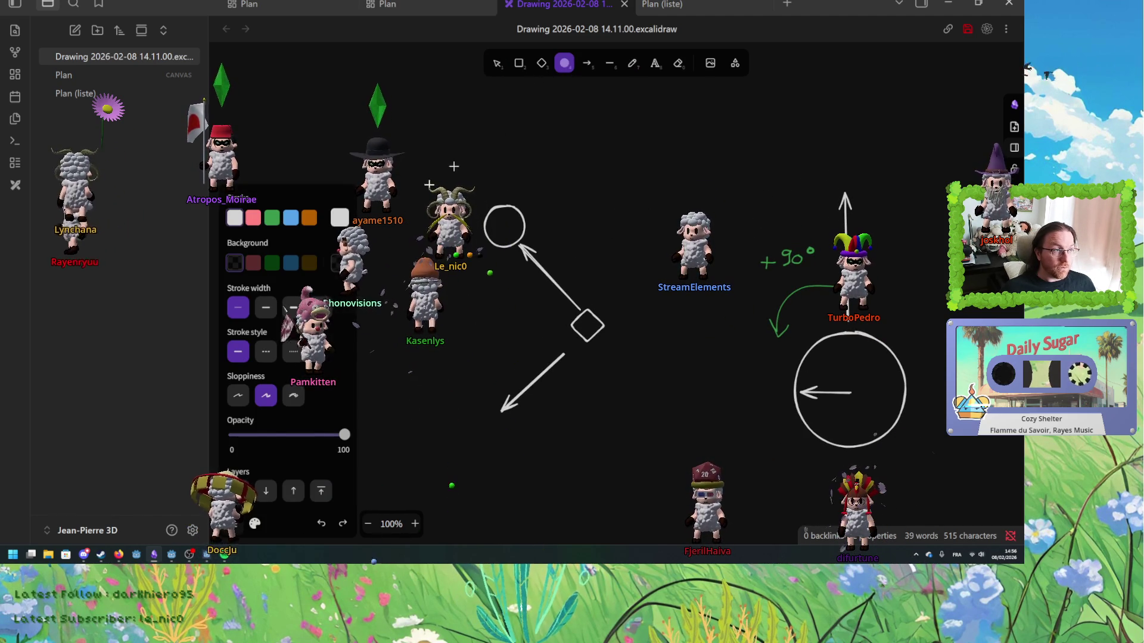
mouse_move(490, 222)
left_mouse_down()
mouse_move(498, 197)
mouse_move(511, 210)
mouse_move(502, 218)
mouse_move(508, 194)
mouse_move(505, 204)
left_mouse_up()
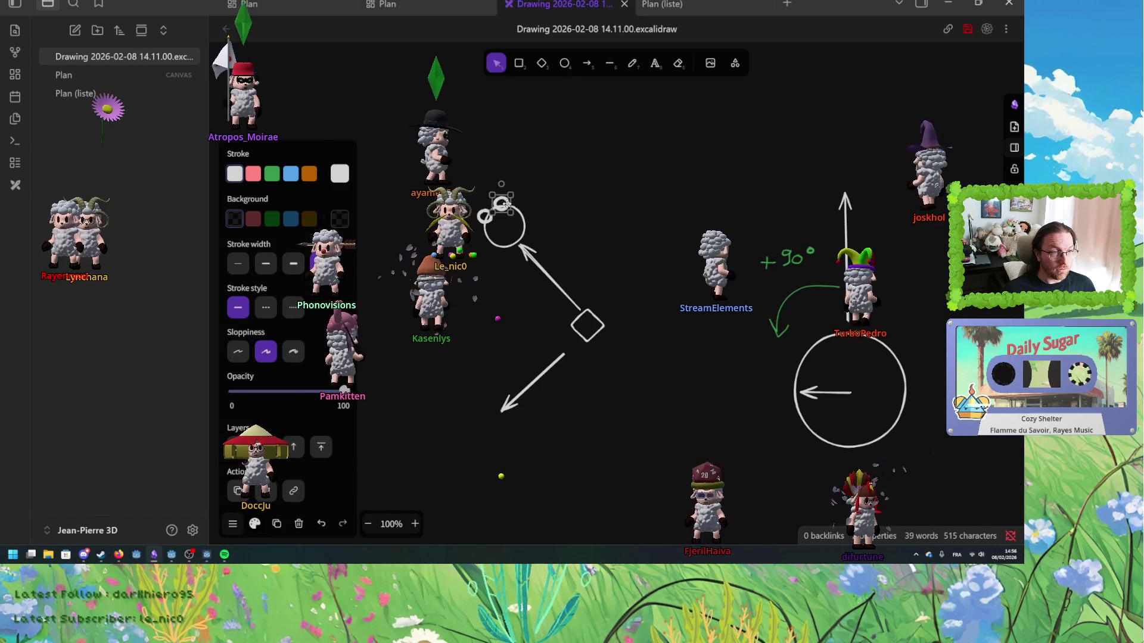
- Group the small circles via Group selection, then select the vertical arrow
left_click(505, 246, "shift")
right_click(505, 249)
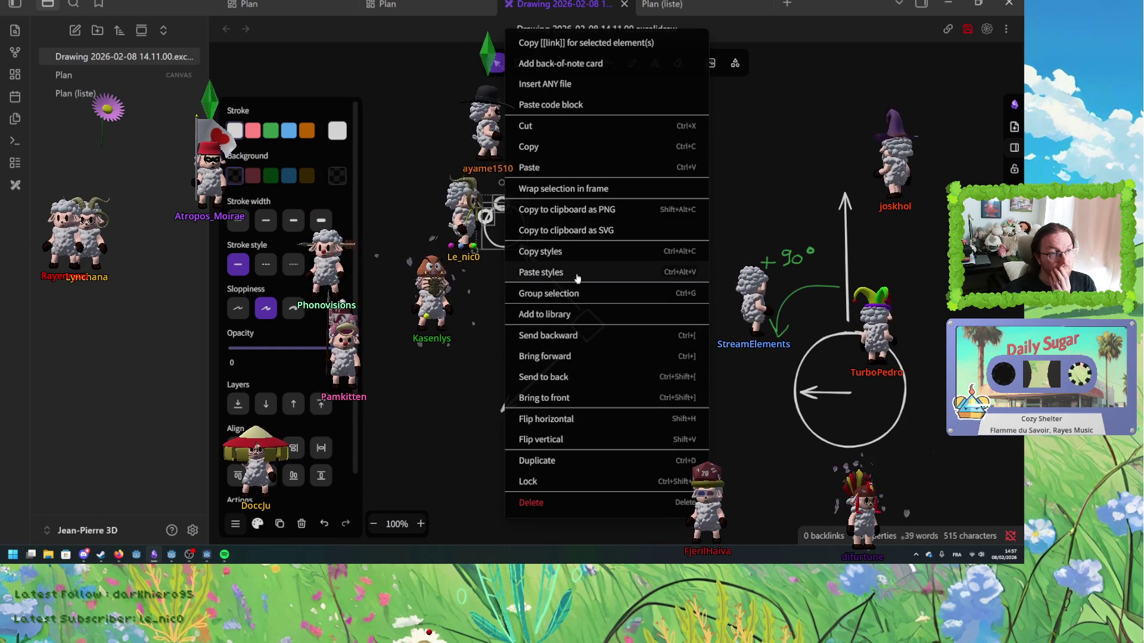
left_click(575, 293)
left_click(577, 188)
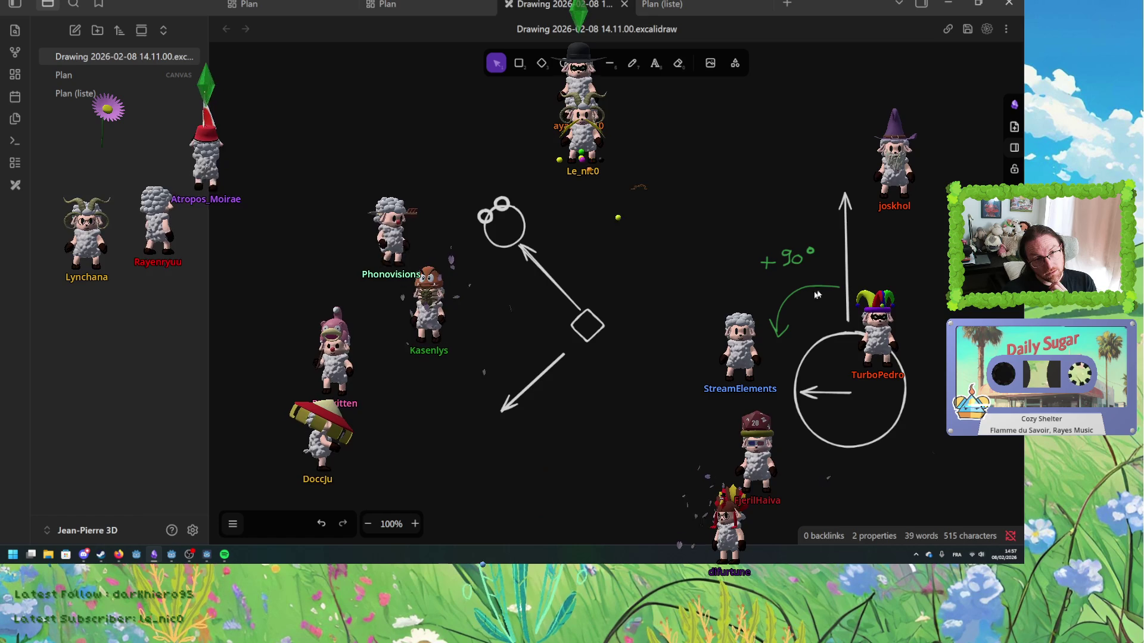
left_click(845, 264)
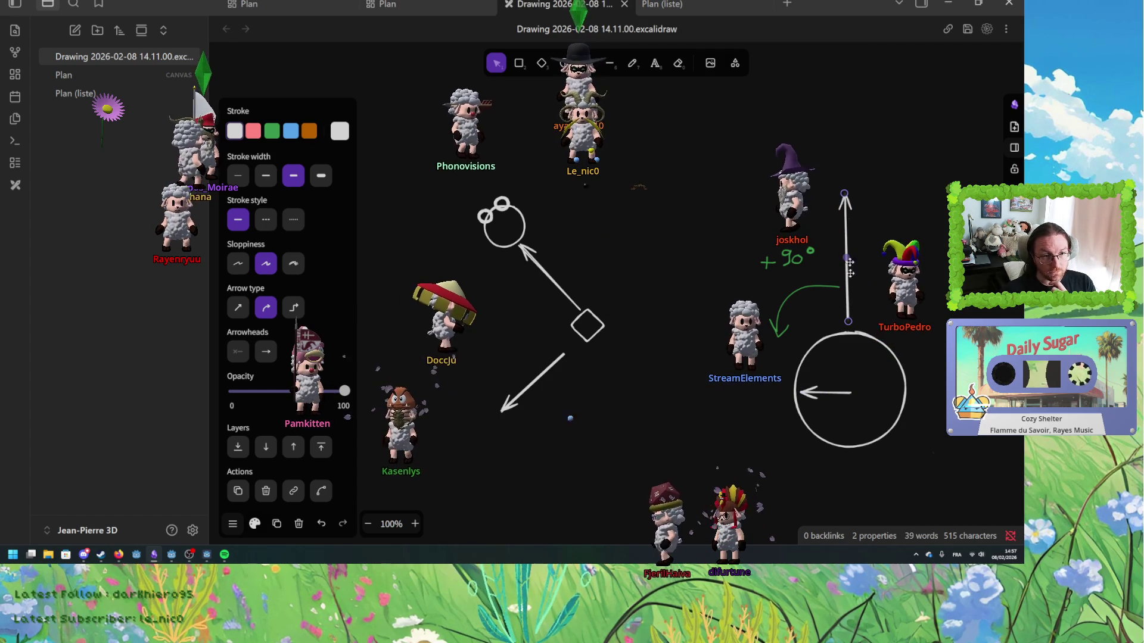
- Deselect the Excalidraw diagram arrows and switch back to the jean_pierre.gd script in Godot
left_click(835, 392)
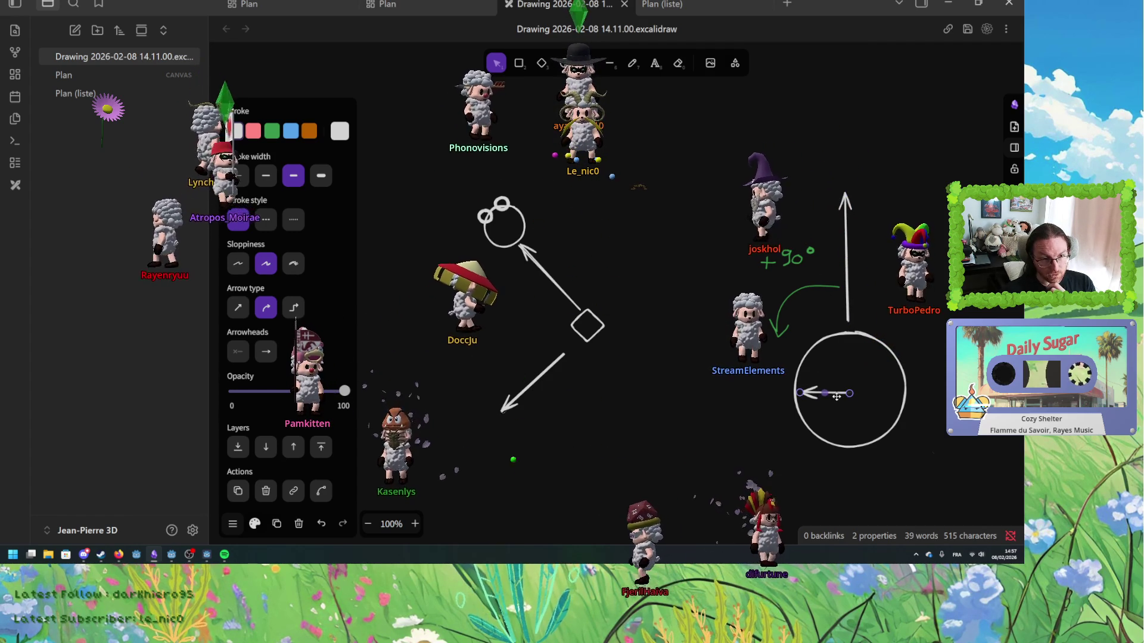
left_click(837, 297)
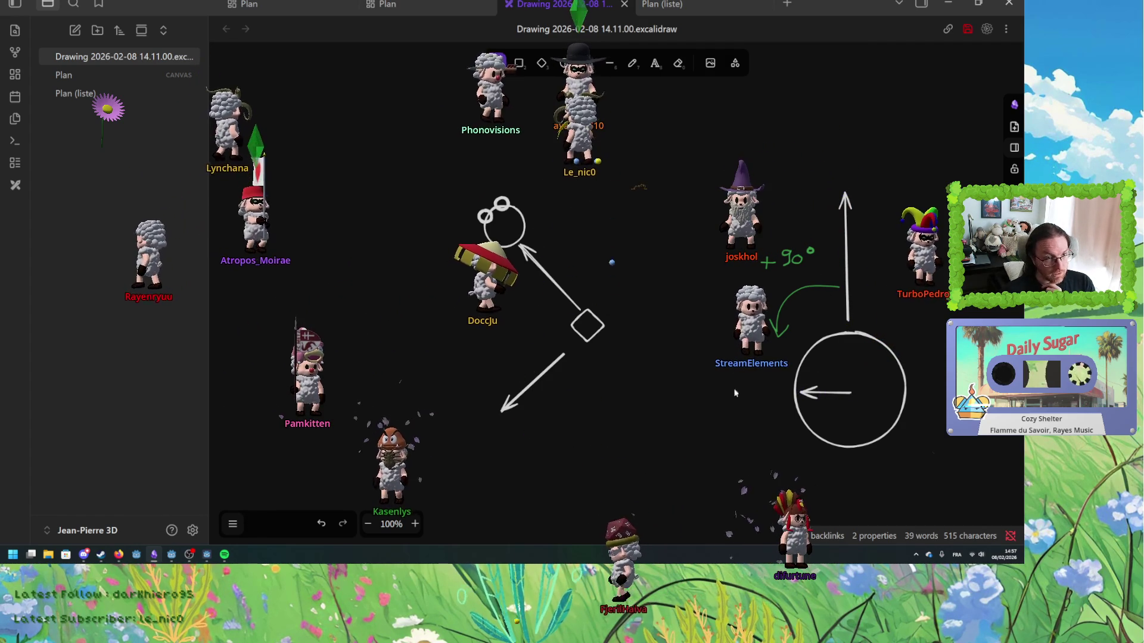
key("alt+Tab")
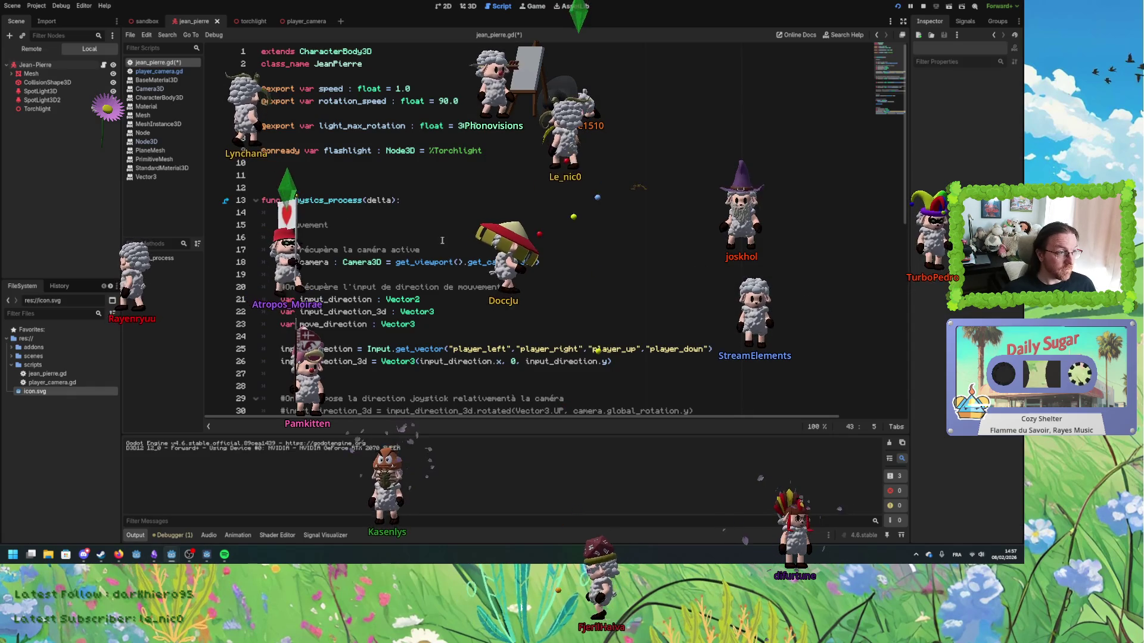
- Review the rotation_target line 34 and delete the blank line 33 above it
scroll(440, 272, "down", 4)
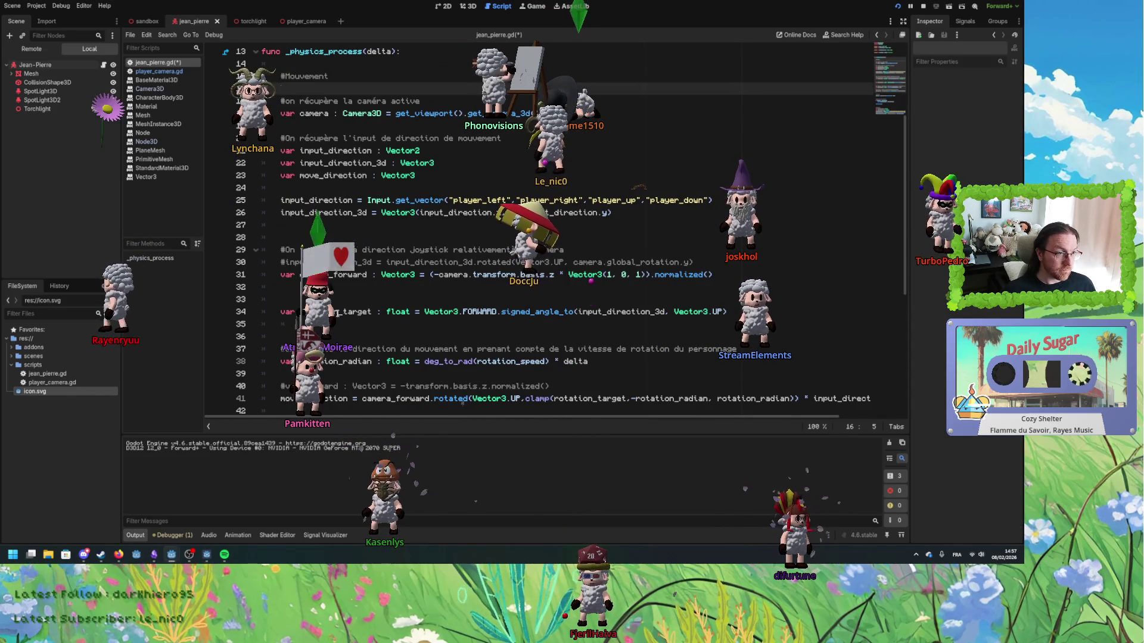
double_click(355, 312)
double_click(452, 310)
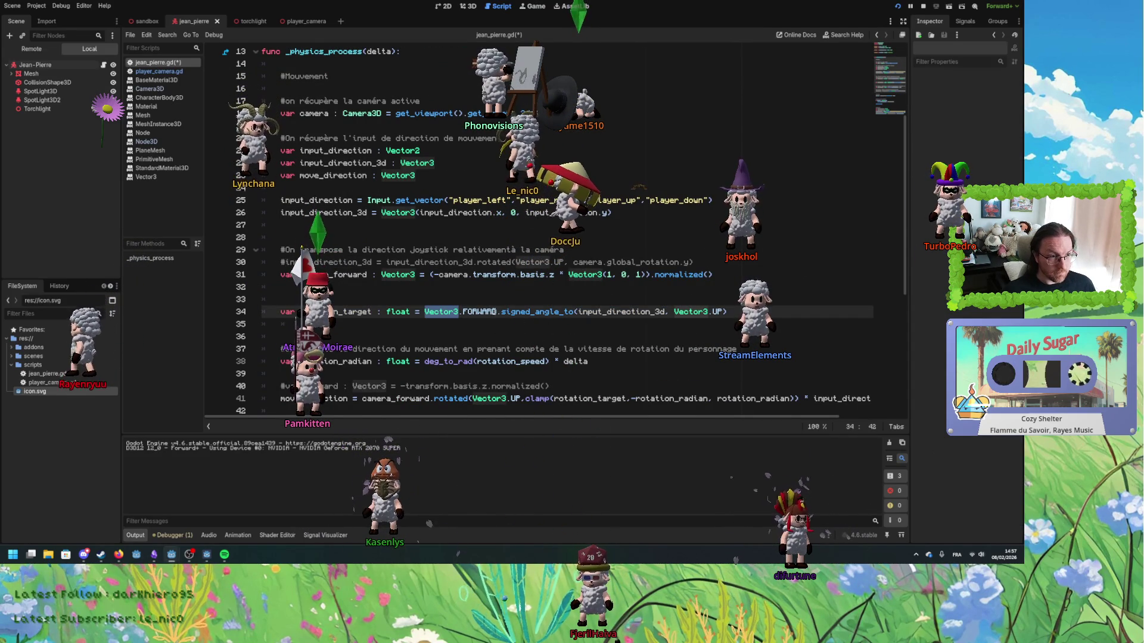
double_click(477, 311)
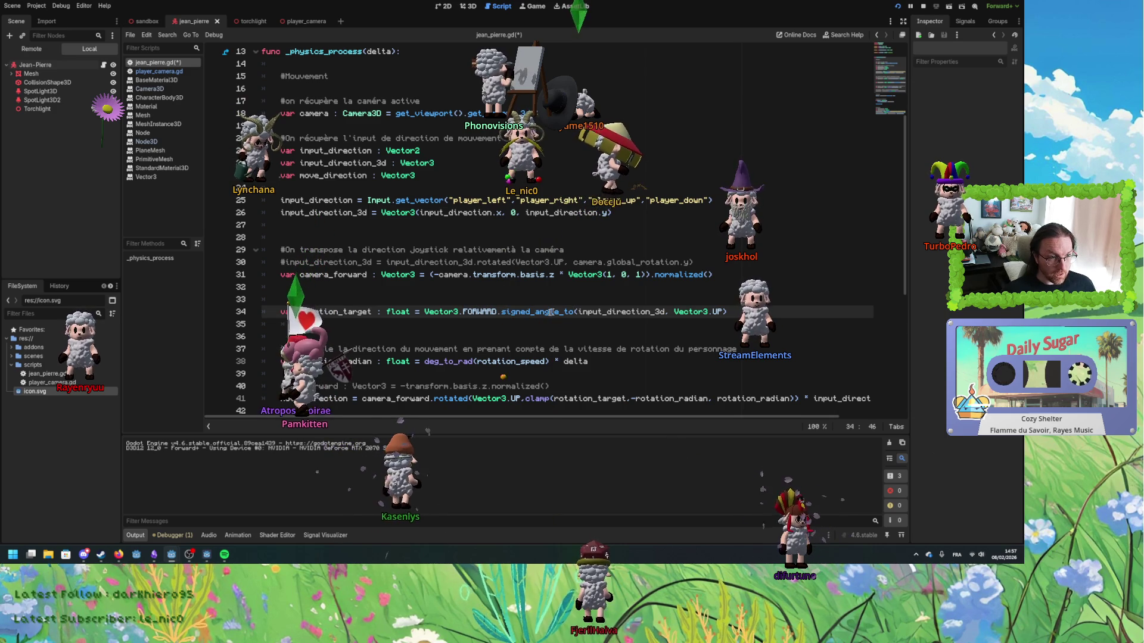
double_click(610, 313)
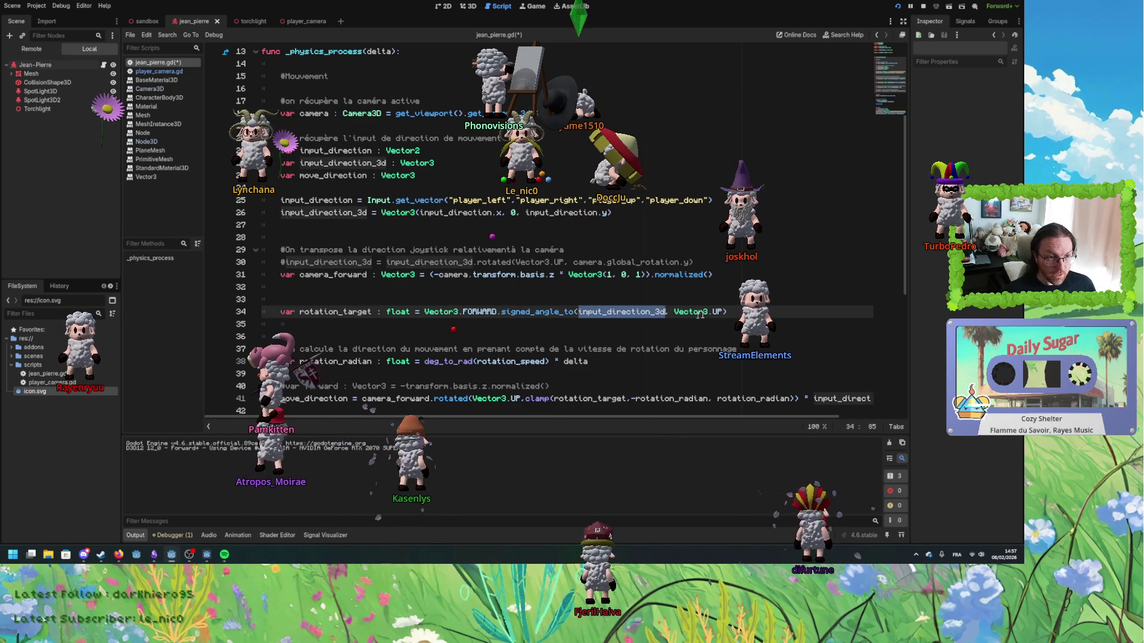
left_click(317, 300)
key("BackSpace")
key("BackSpace")
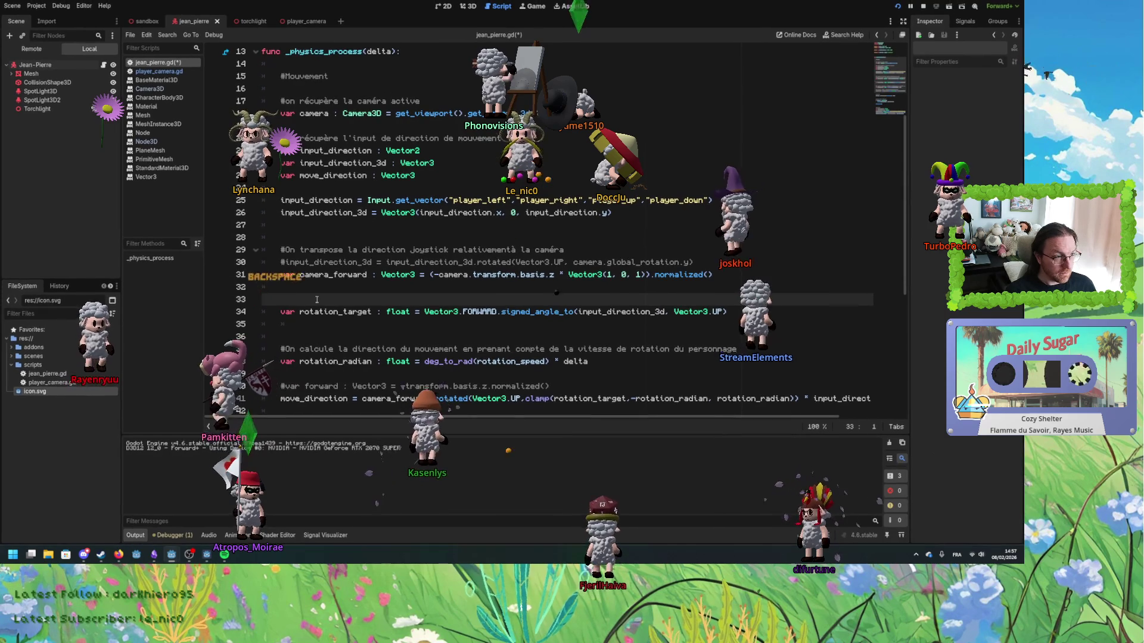
- Move the rotation_target declaration up to line 28, directly below input_direction_3d
left_click(341, 300)
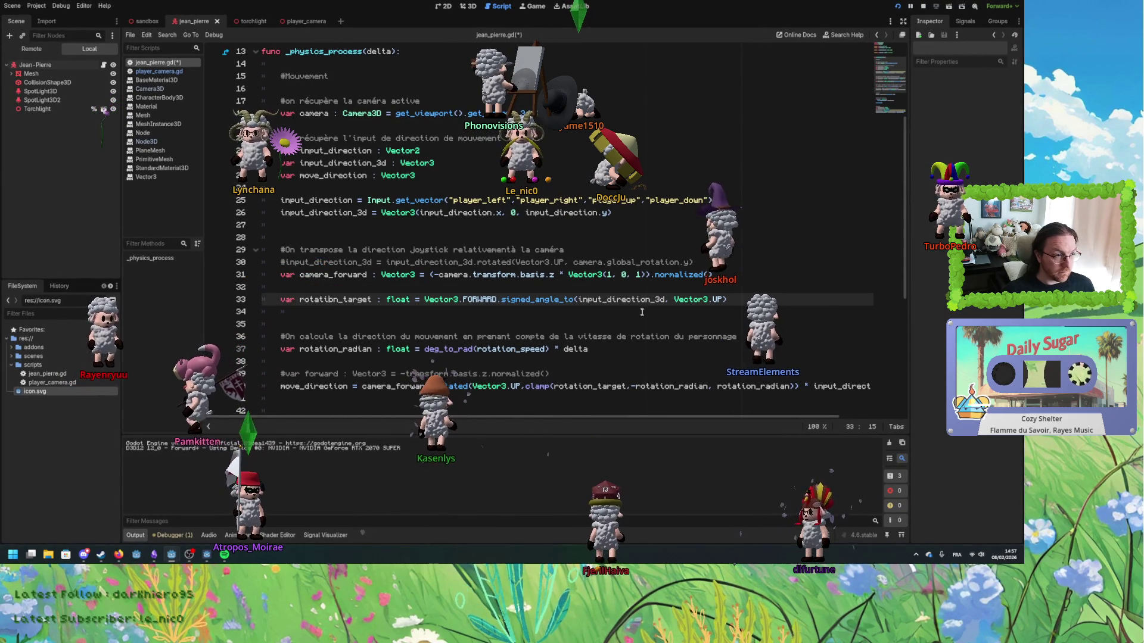
key("ctrl+x")
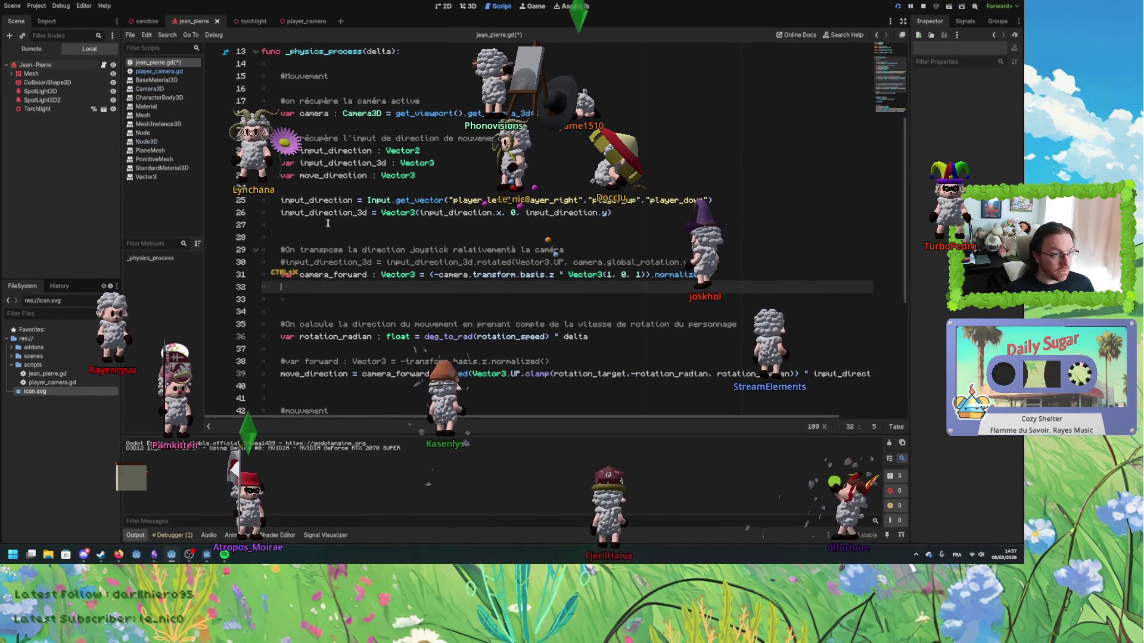
left_click(298, 239)
key("ctrl+v")
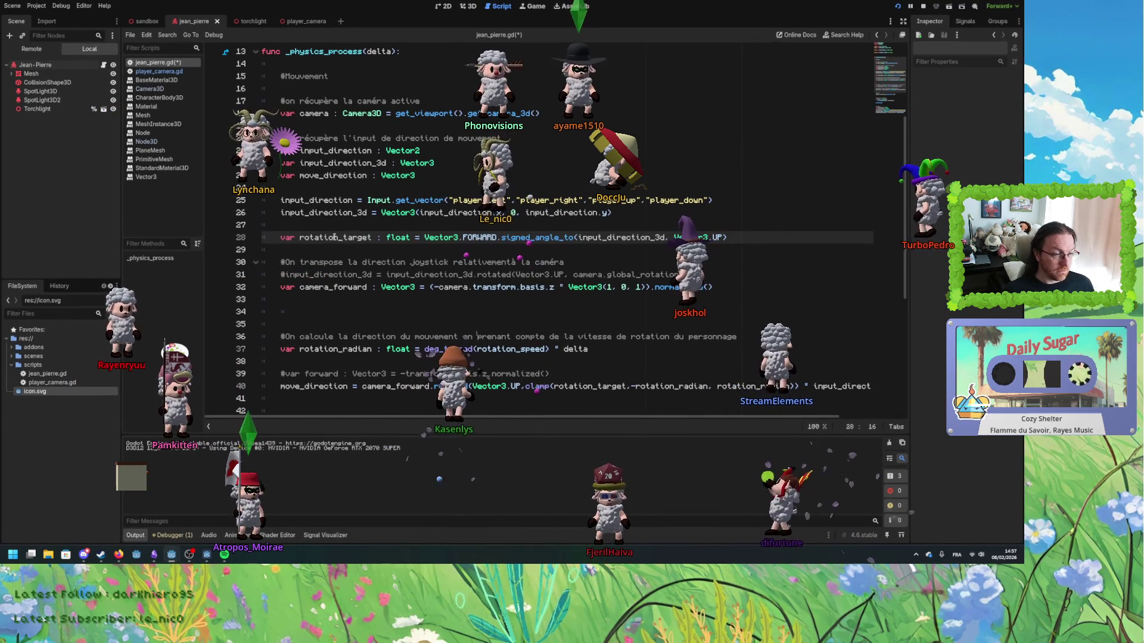
double_click(324, 232)
key("Left")
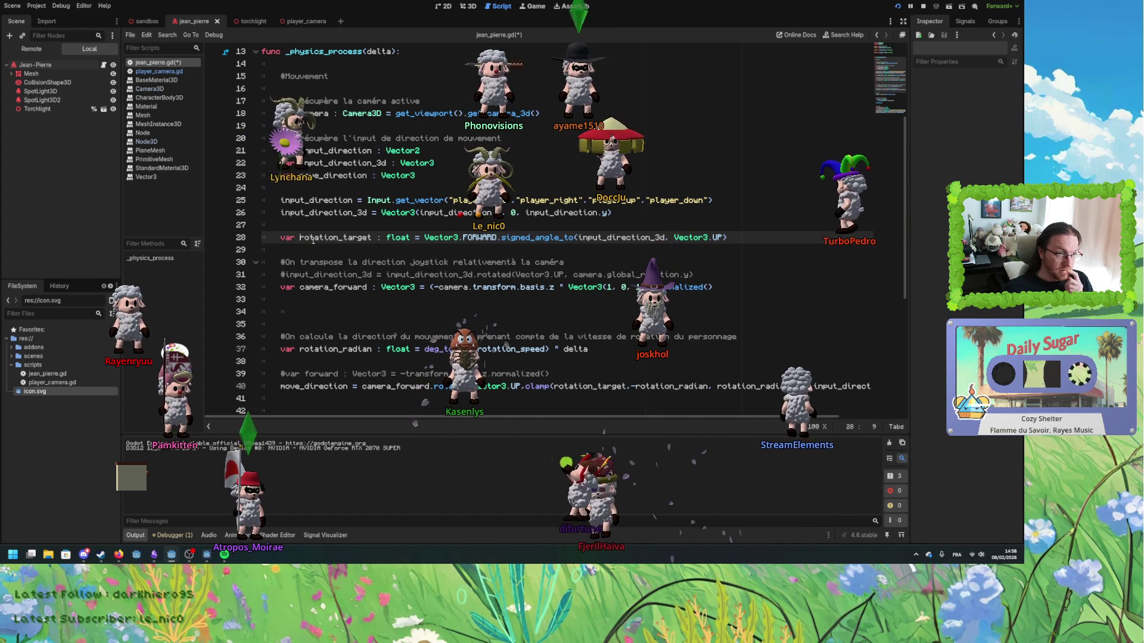
double_click(315, 212)
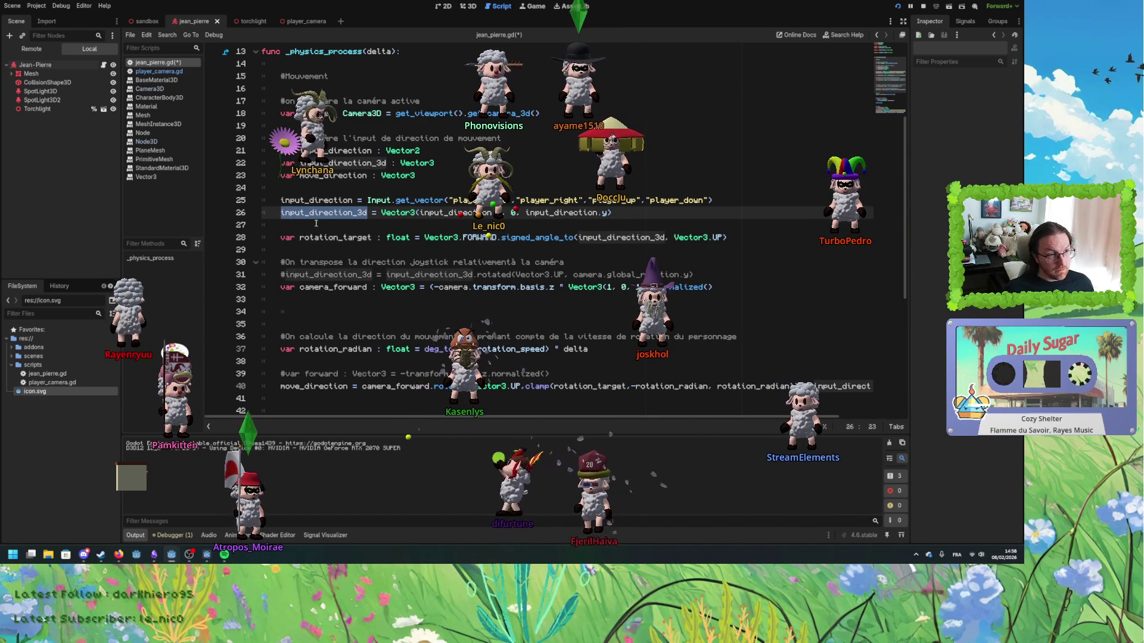
double_click(368, 237)
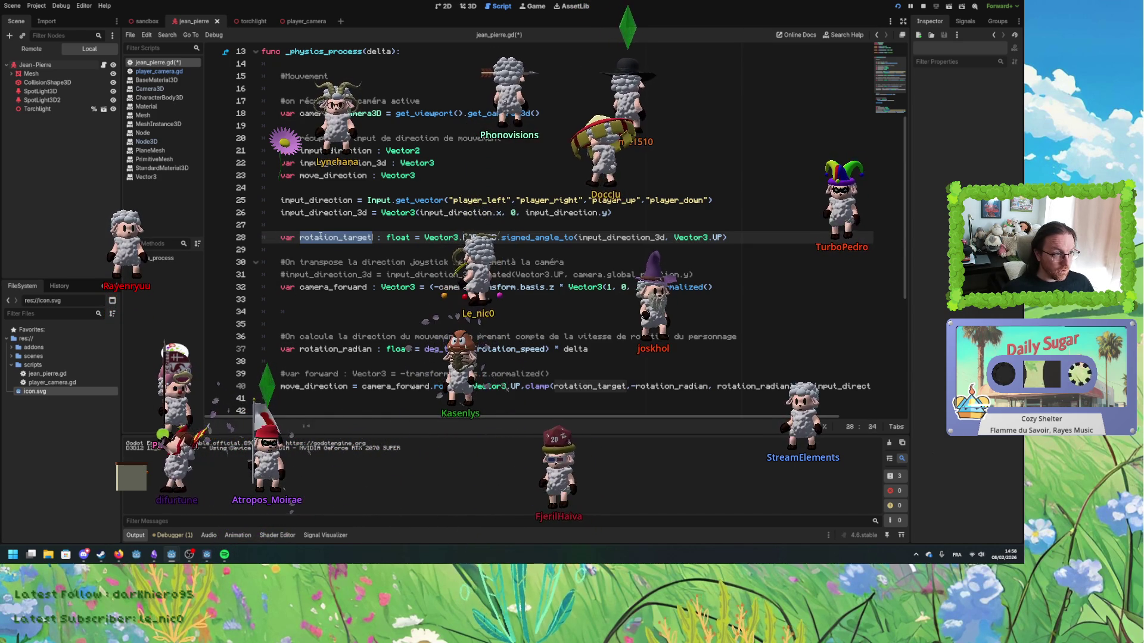
- Rename the line 28 variable rotation_target to input_angle
type("input_angle")
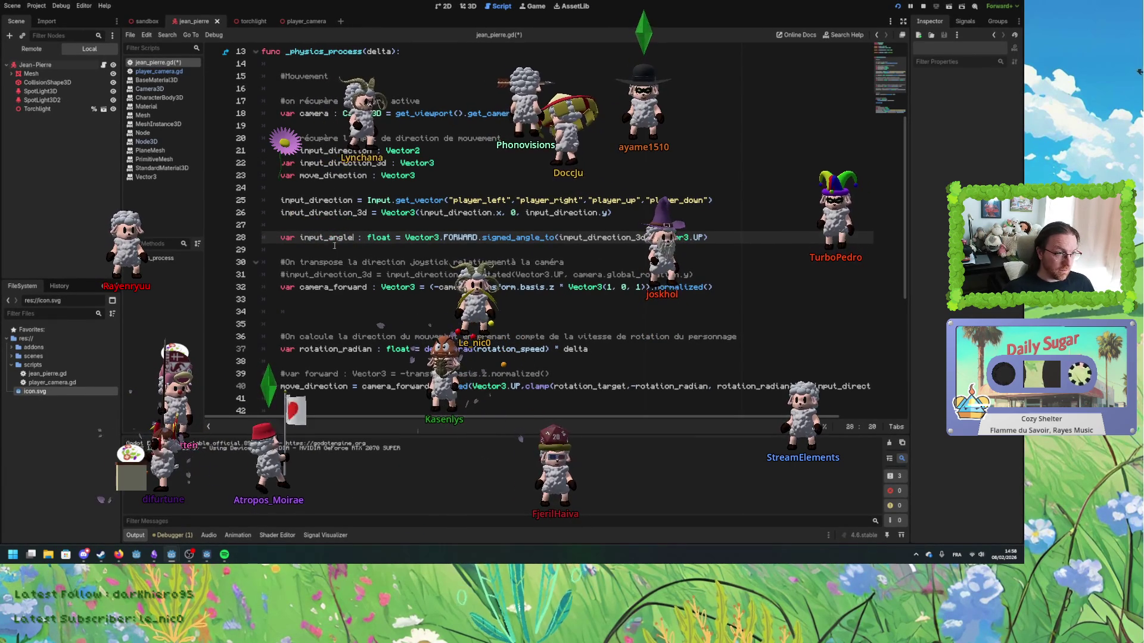
left_click(421, 238)
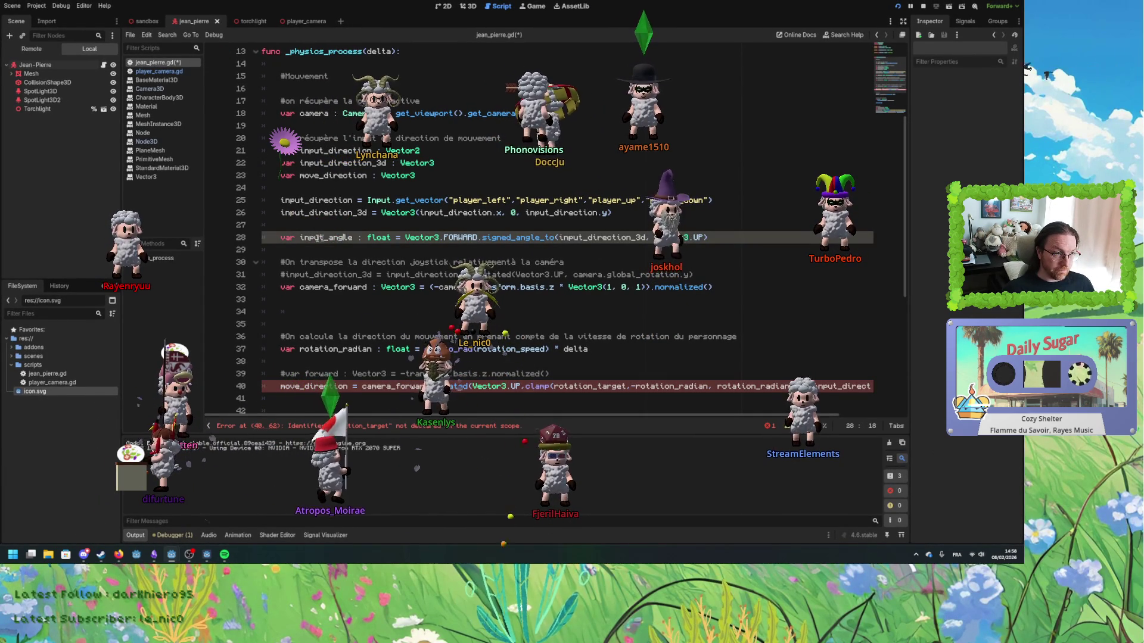
double_click(326, 237)
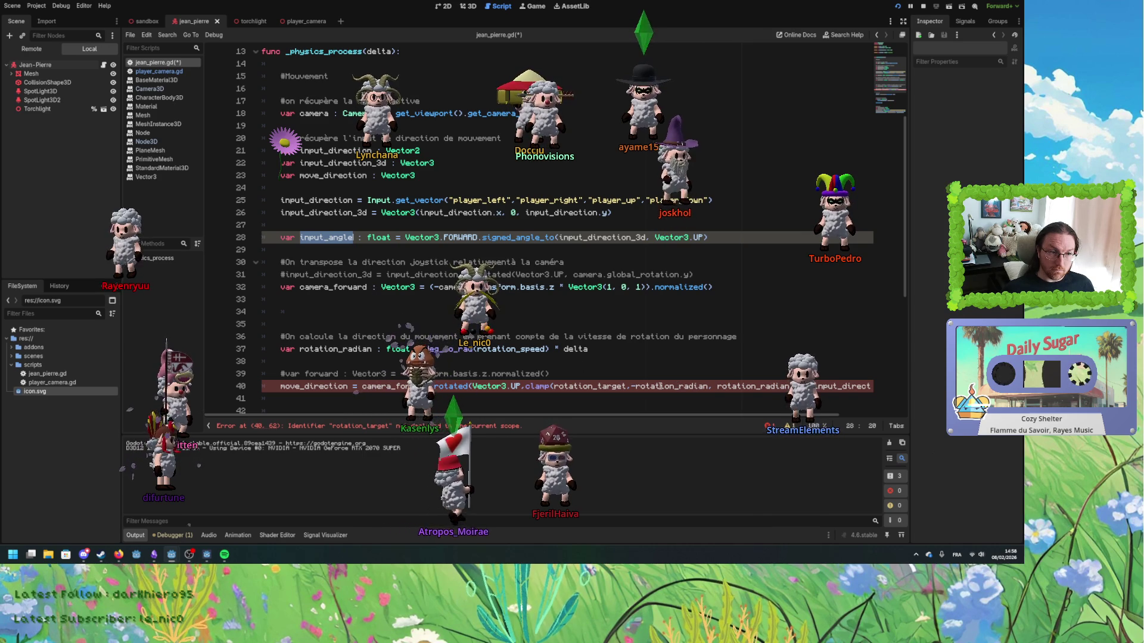
- Insert an empty line below line 29 and switch to the Excalidraw drawing
left_click(356, 250)
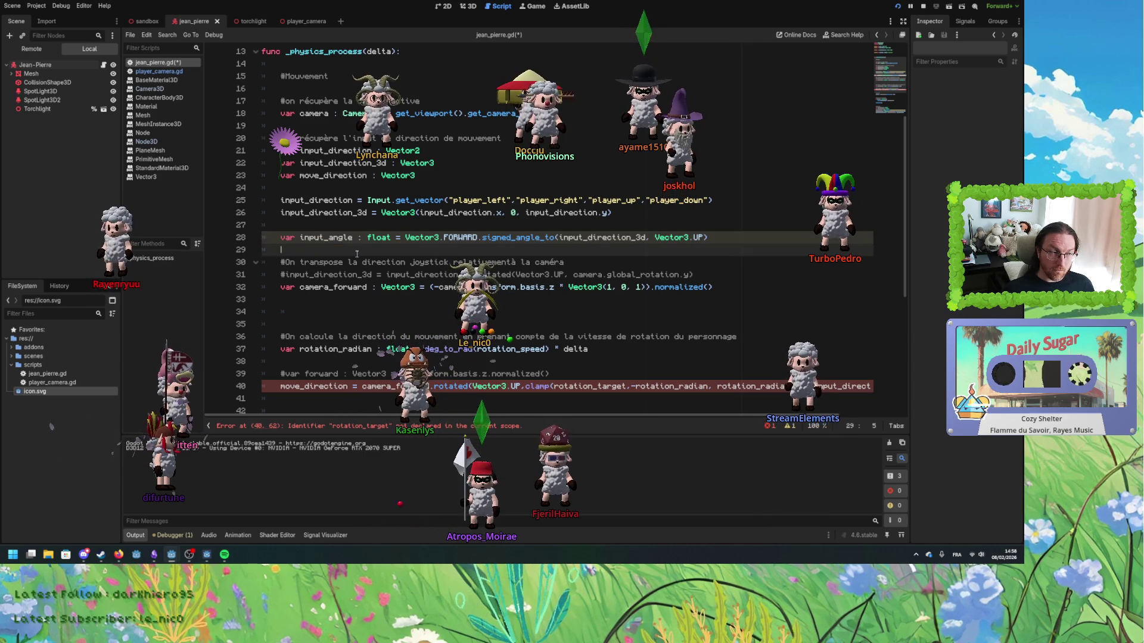
key("Return")
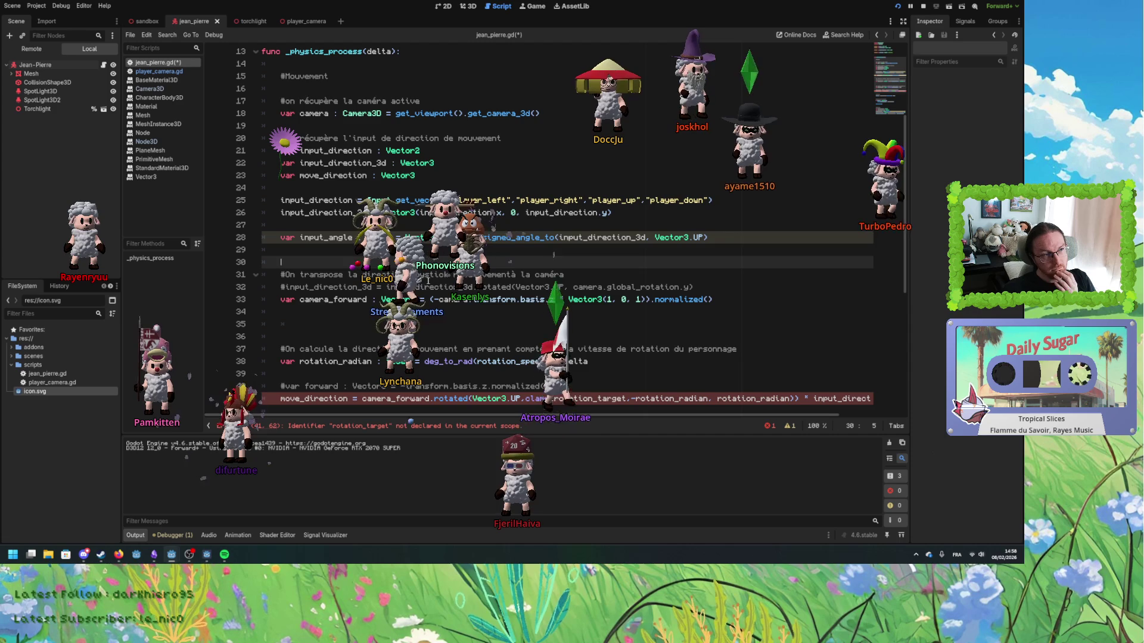
left_click(373, 274)
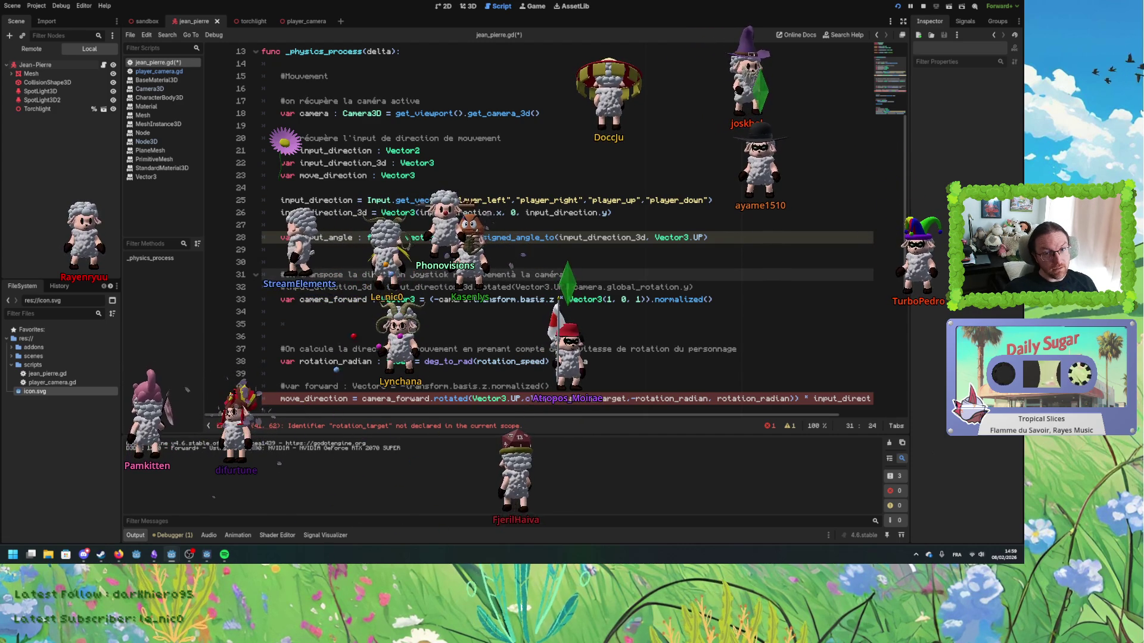
key("alt+Tab")
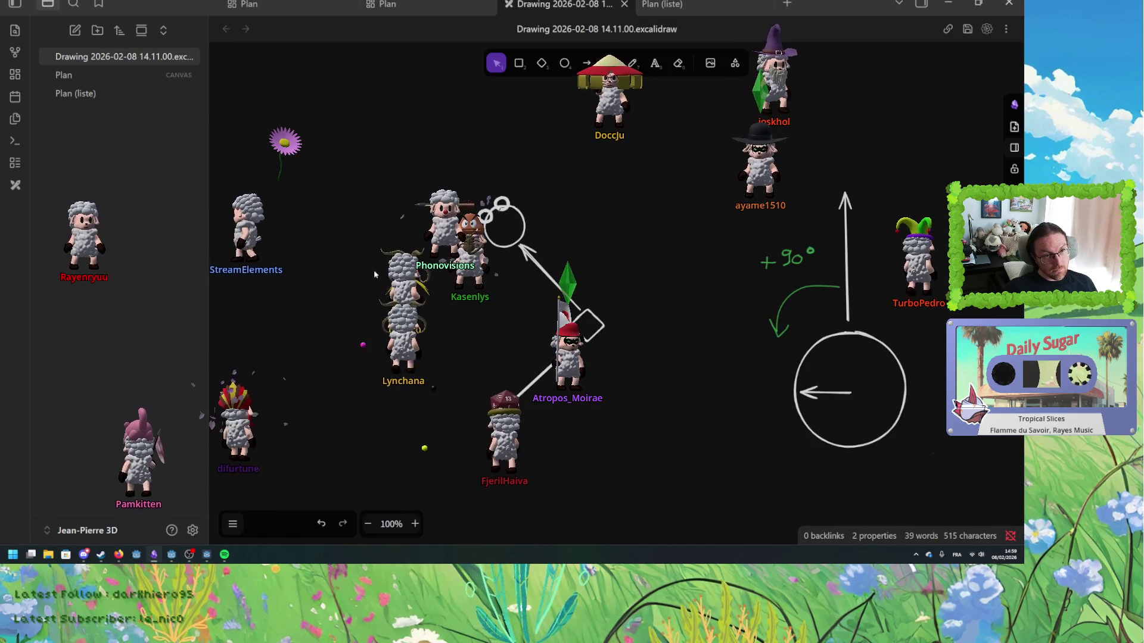
- Return to the Excalidraw drawing and inspect the vertical arrow above the circle
key("alt+Tab")
key("alt+Tab")
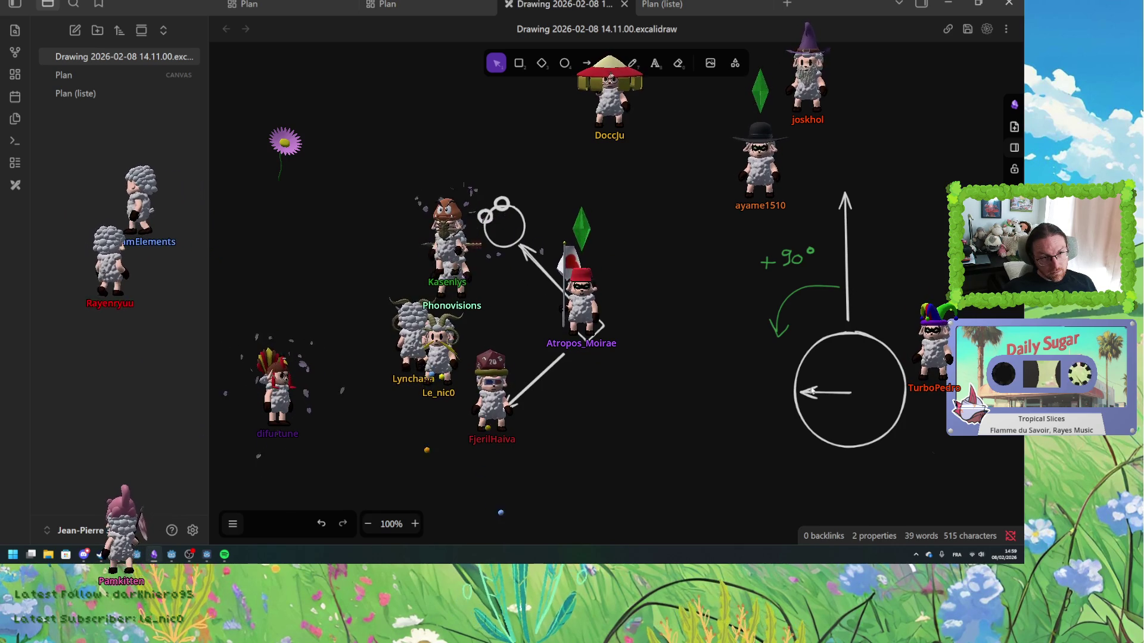
left_click(847, 310)
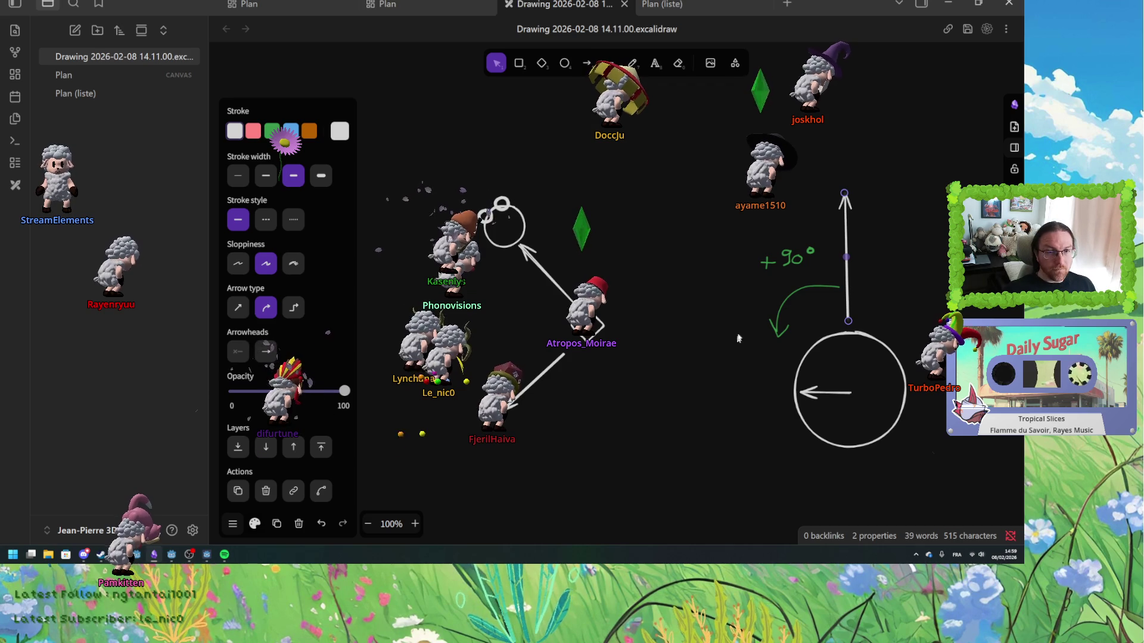
left_click(592, 272)
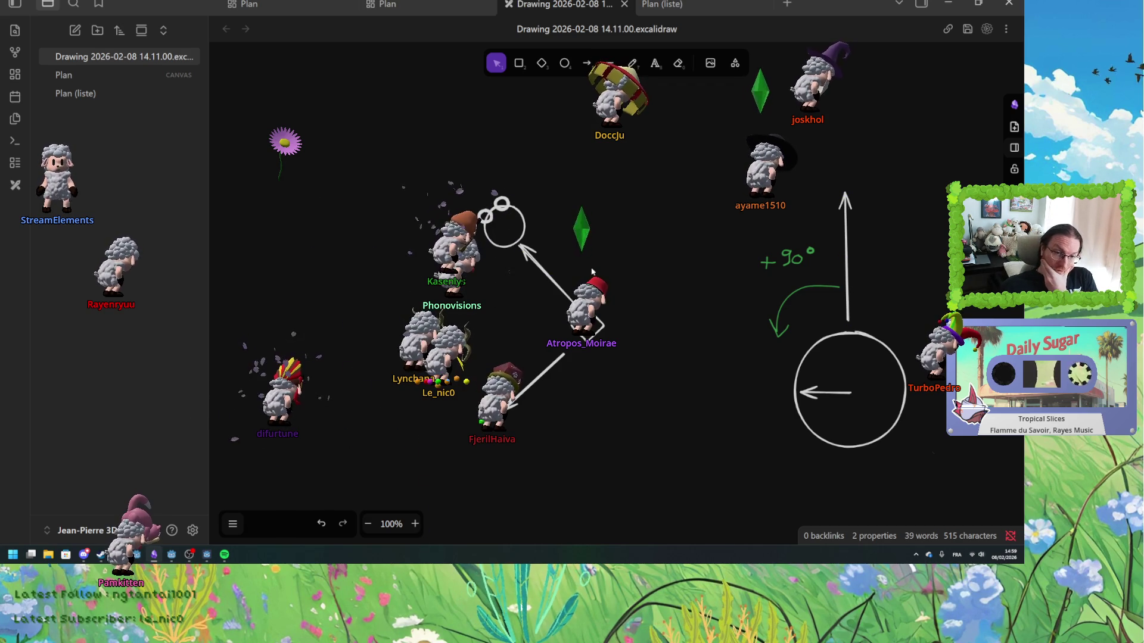
- Reshape the lower-left diagonal arrow and reposition it to run from the diamond down-left
left_click(548, 278)
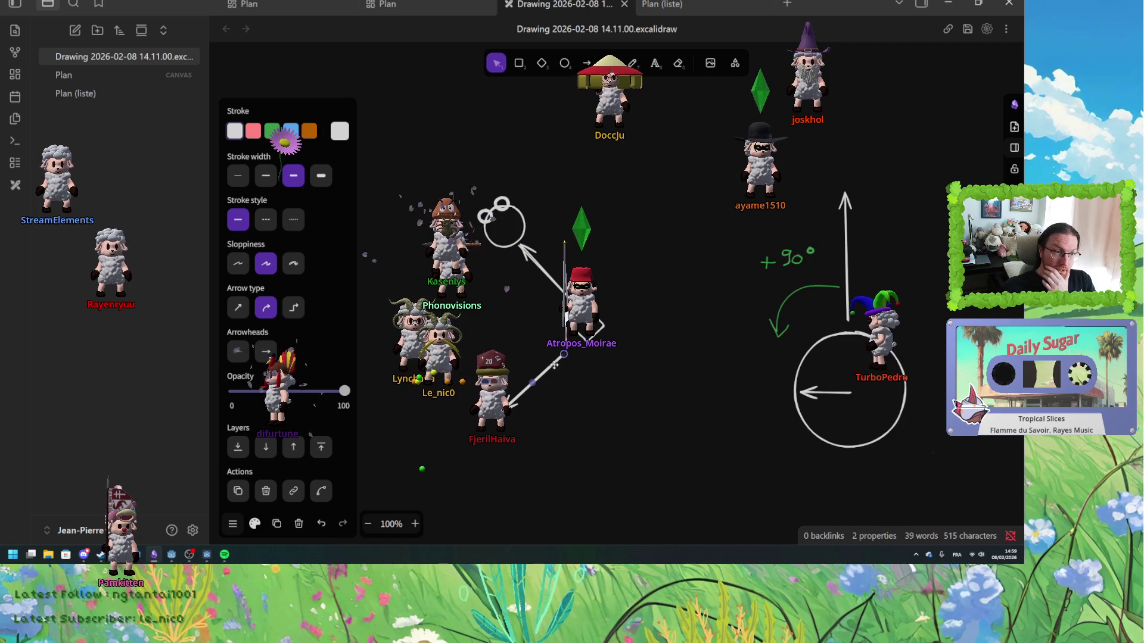
mouse_move(556, 354)
left_mouse_down()
mouse_move(540, 359)
mouse_move(520, 325)
left_mouse_up()
left_click_drag(477, 242, 424, 295)
left_click_drag(471, 251, 562, 347)
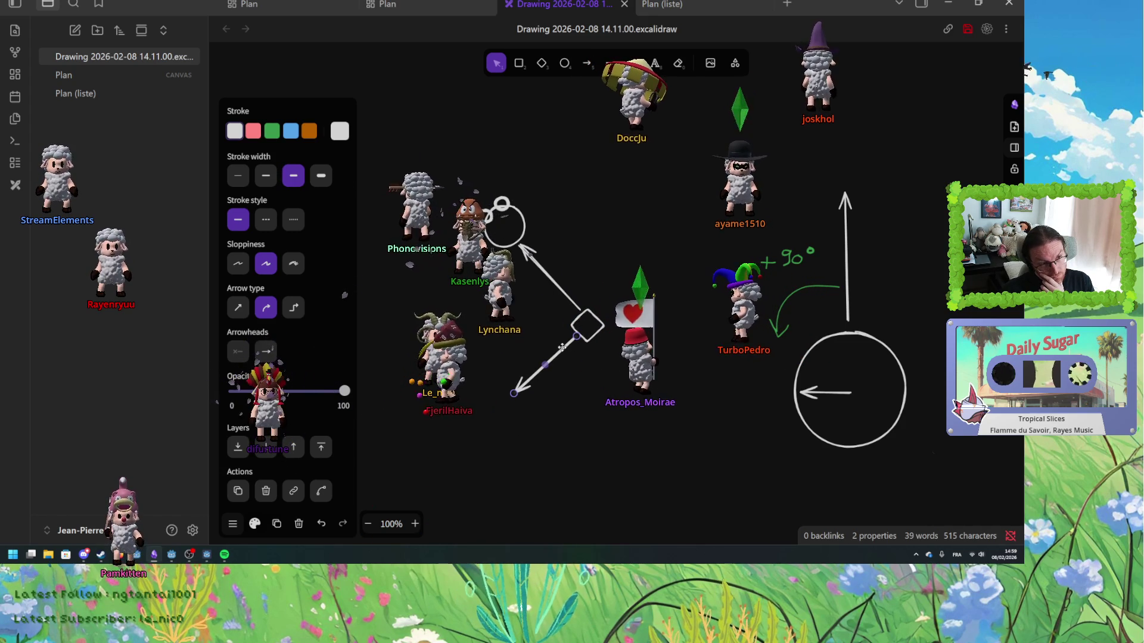
key("Escape")
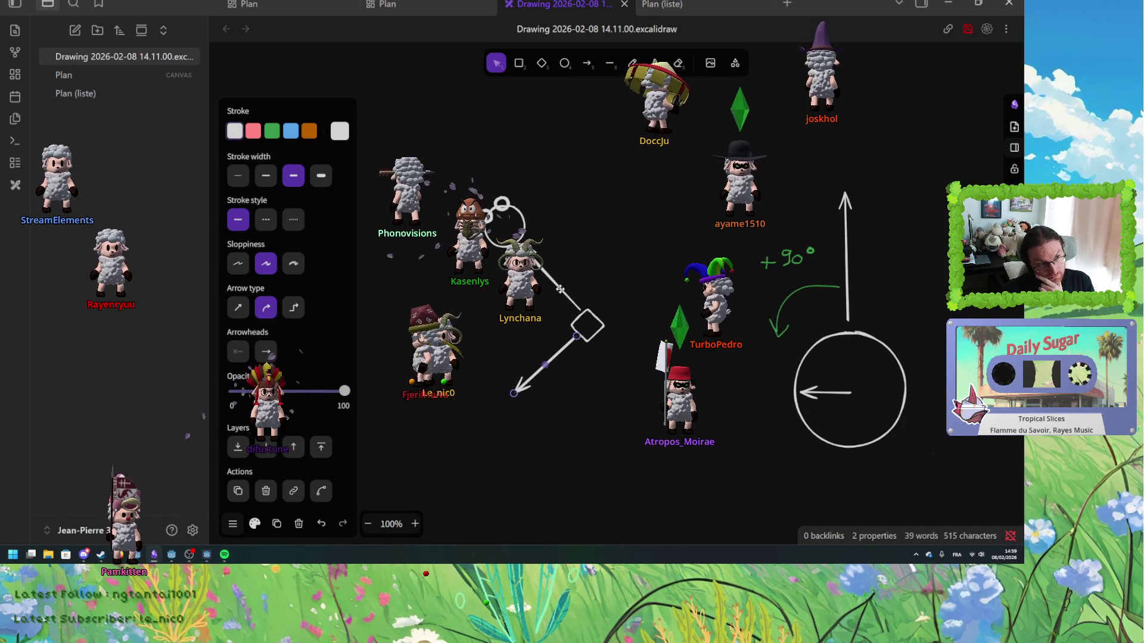
left_click(790, 293)
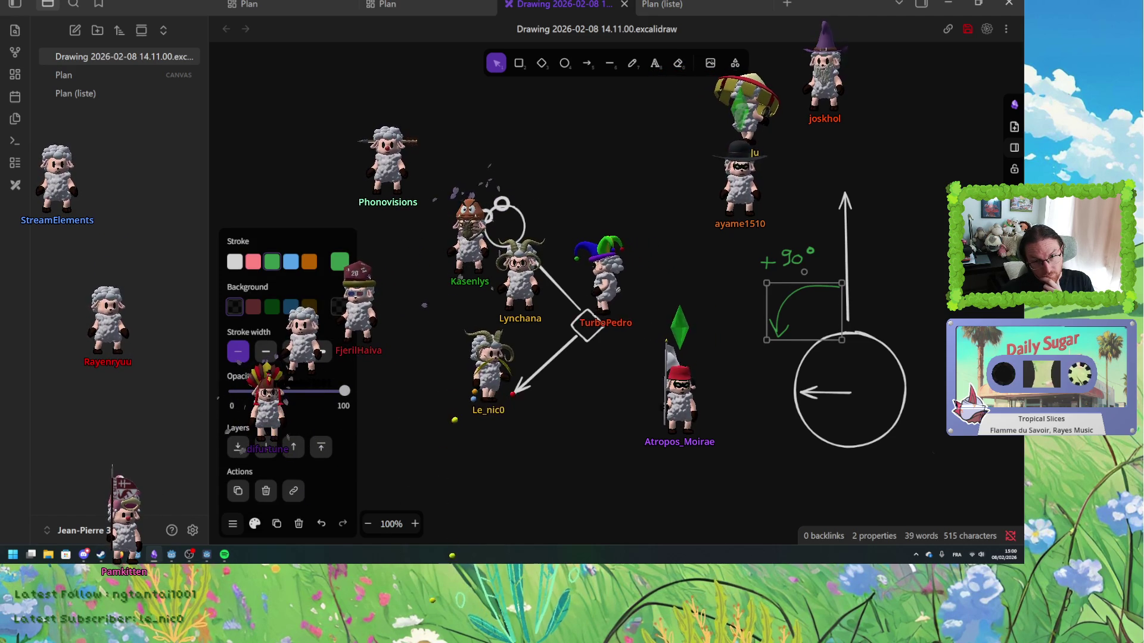
- Deselect the green curved arrow in the Excalidraw drawing
key("alt+Tab")
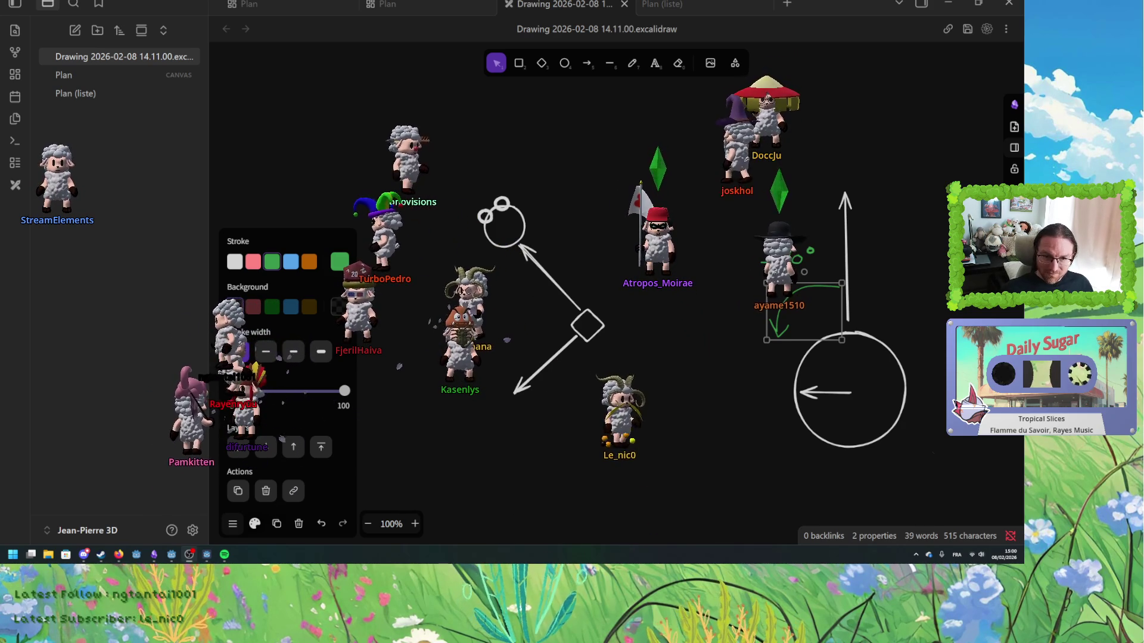
left_click(510, 411)
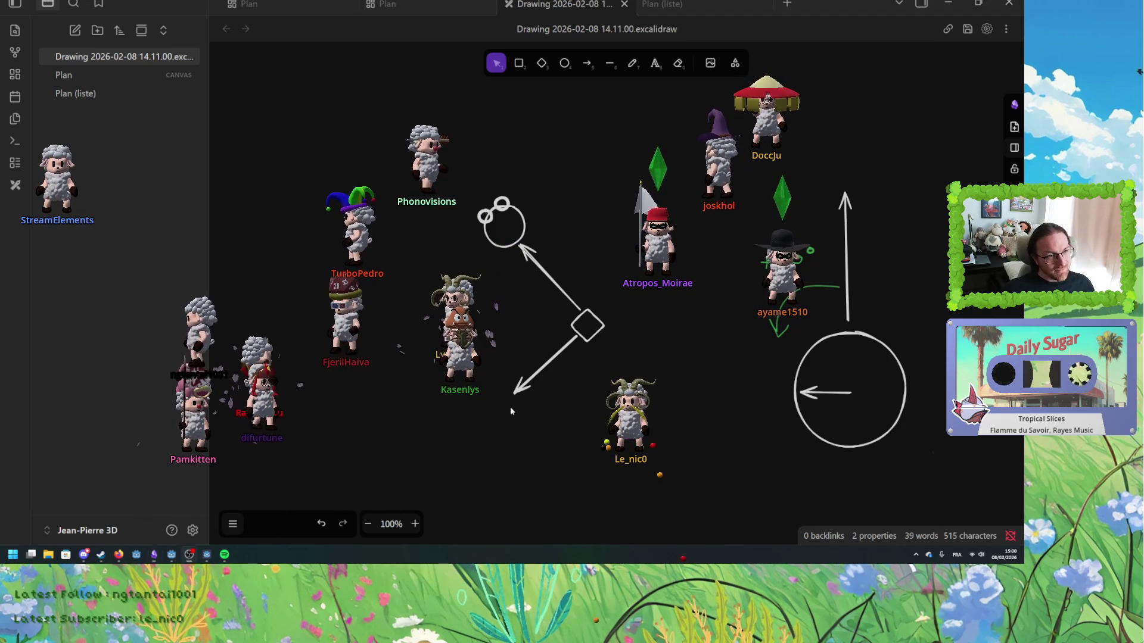
key("alt+Tab")
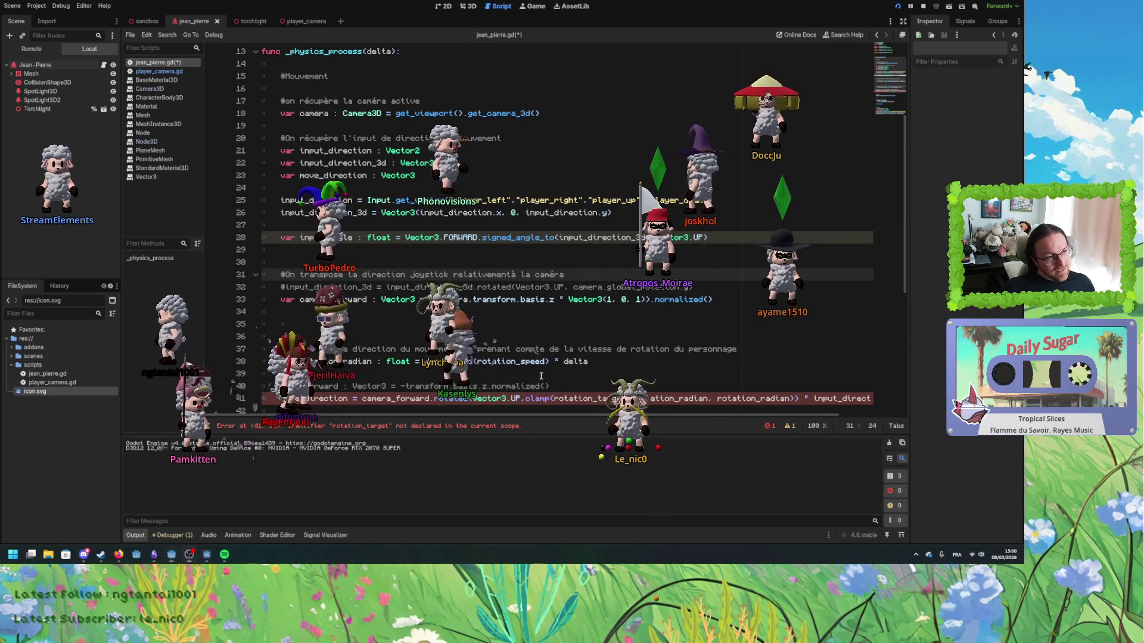
key("alt+Tab")
- Nudge the lower-left arrow slightly down-left, then return to Godot's input_direction_3d line 26
left_click(557, 356)
left_click_drag(558, 357, 540, 365)
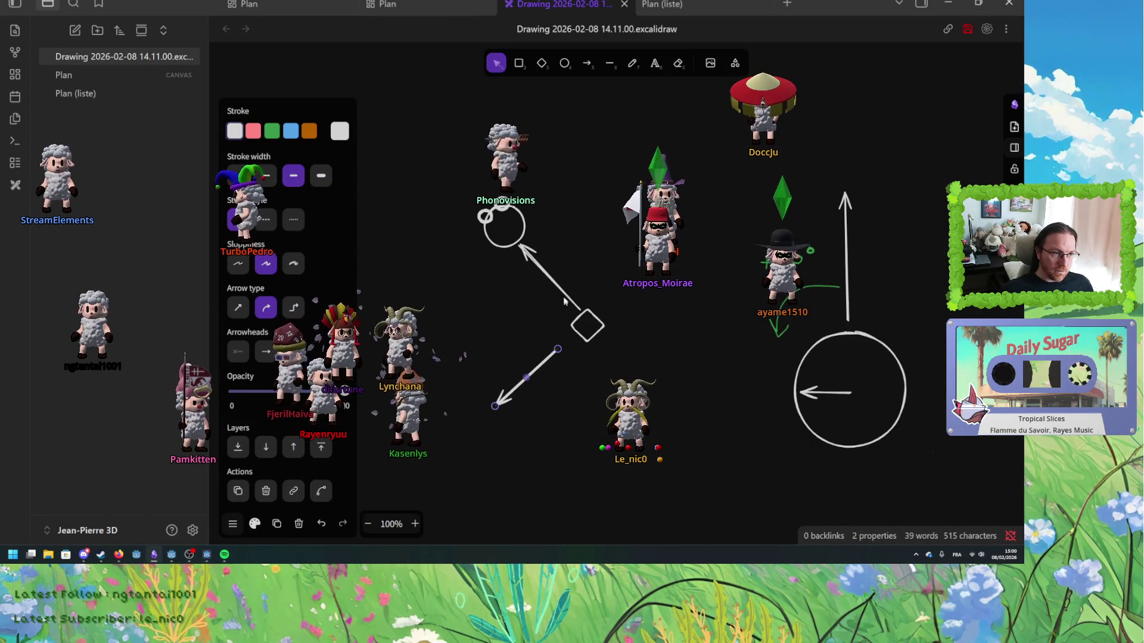
left_click(538, 263)
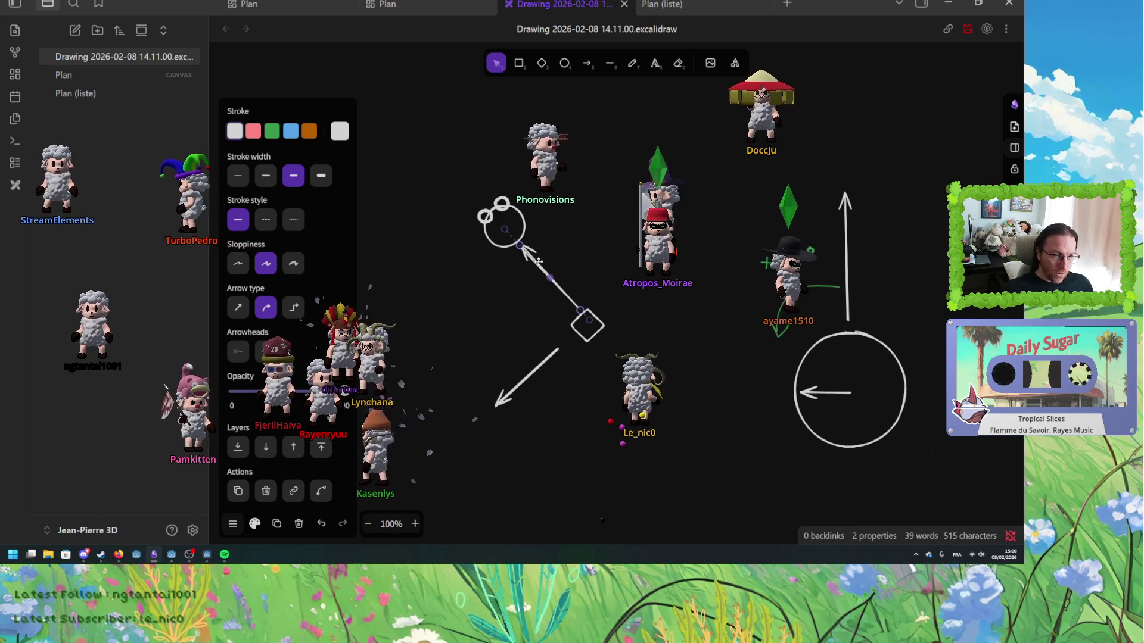
key("Escape")
key("alt+Tab")
double_click(310, 213)
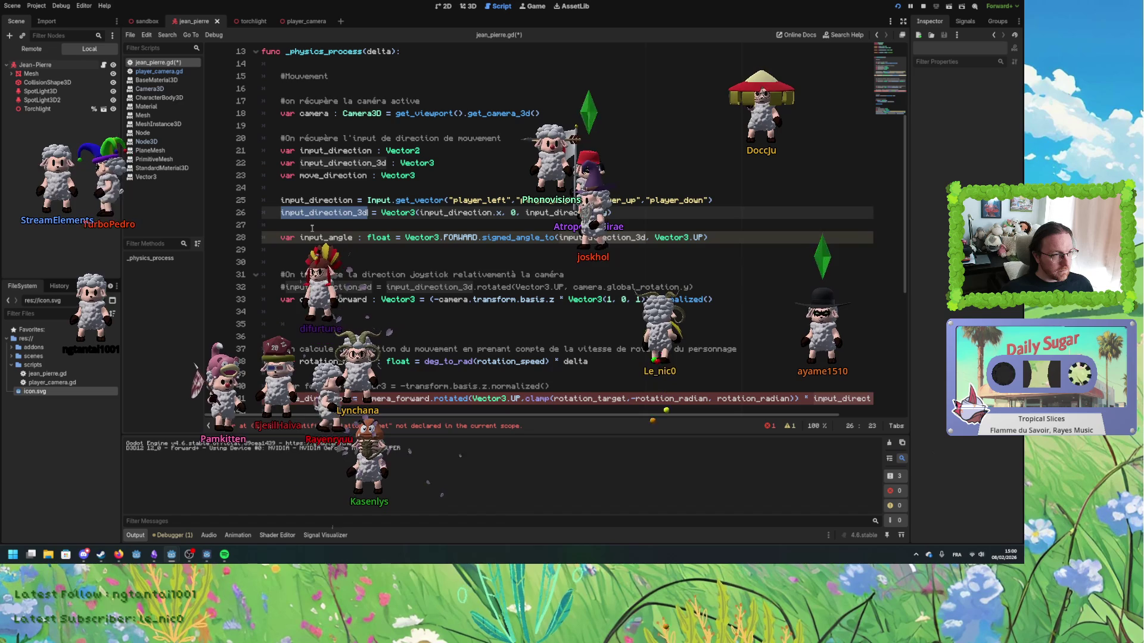
- Start a new Vector3 declaration on line 34 that begins with a copied camera_forward
left_click(304, 237)
left_click(285, 250)
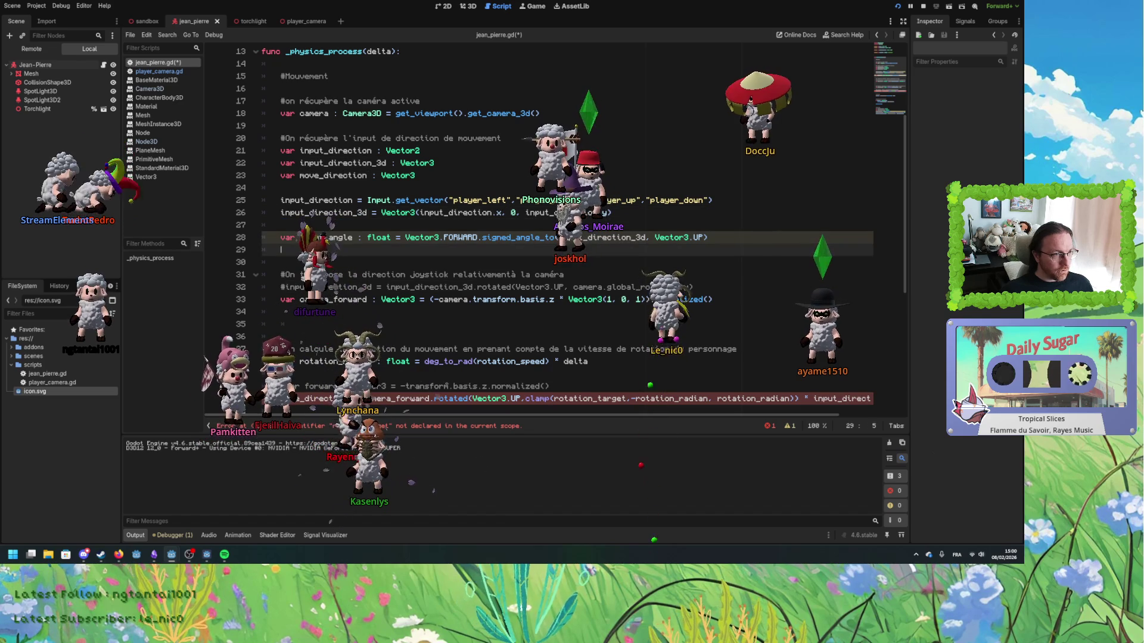
left_click(737, 300)
key("Return")
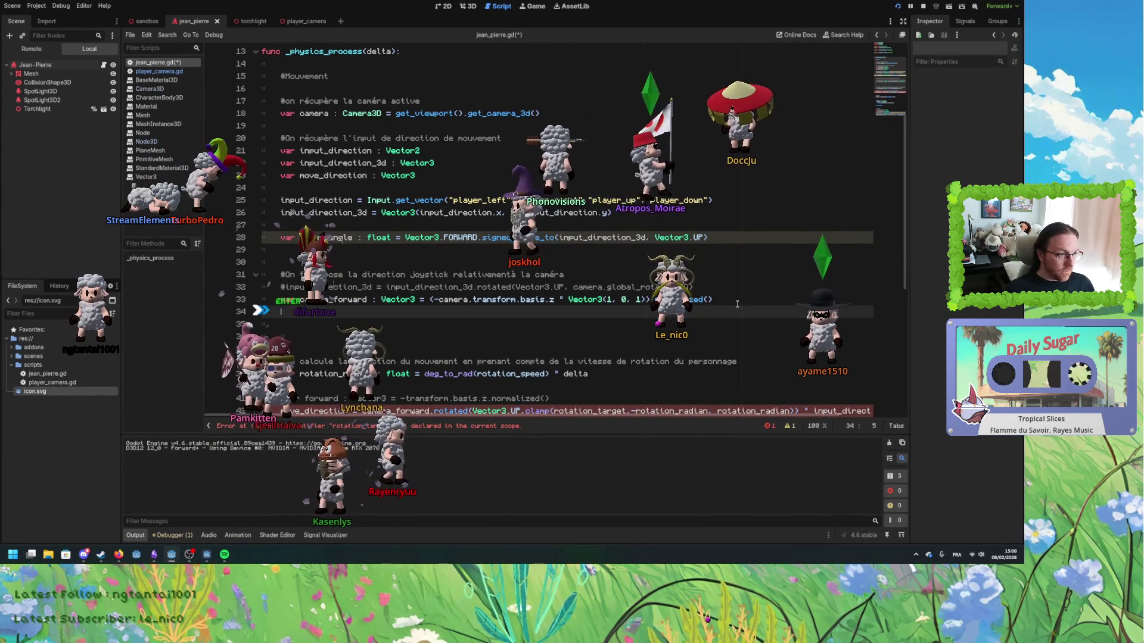
type("var")
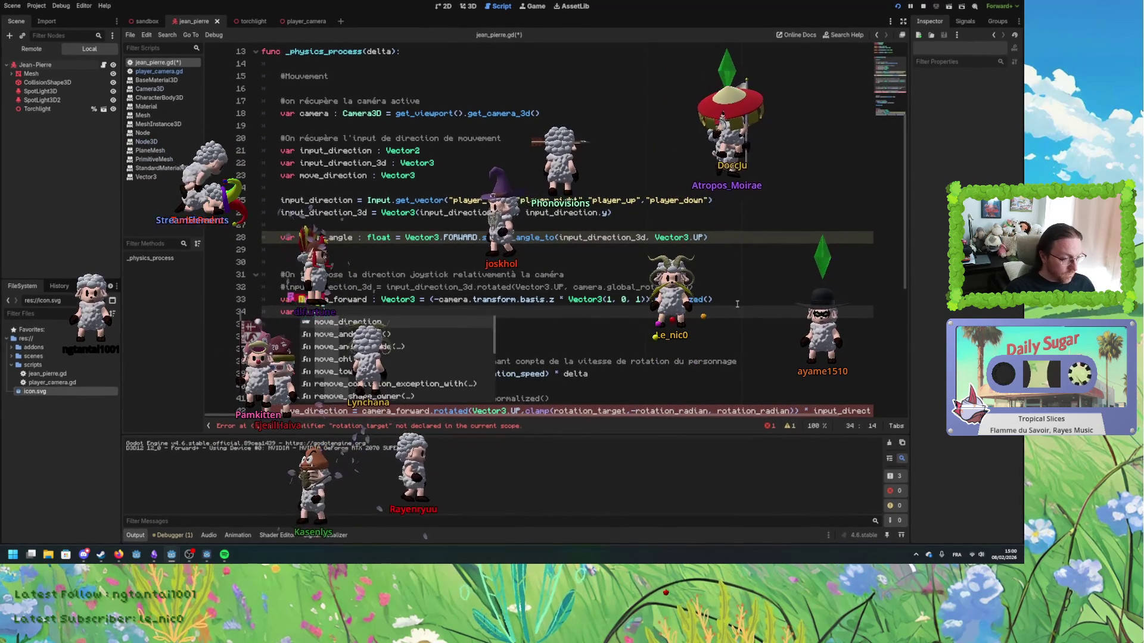
type(" rotation_target : ")
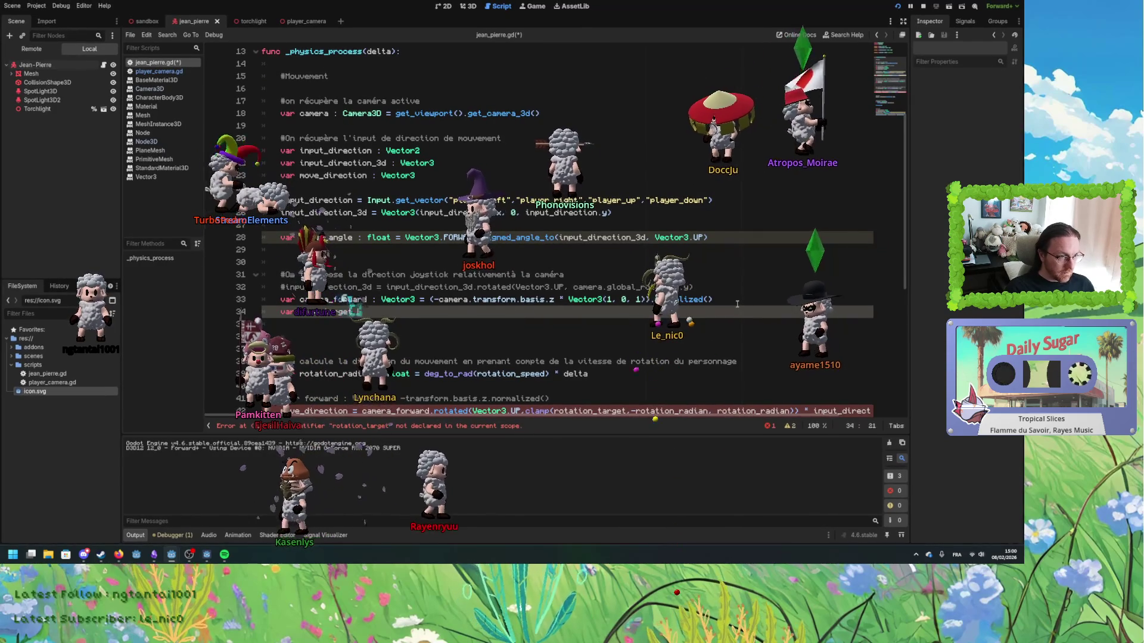
type("Vector3")
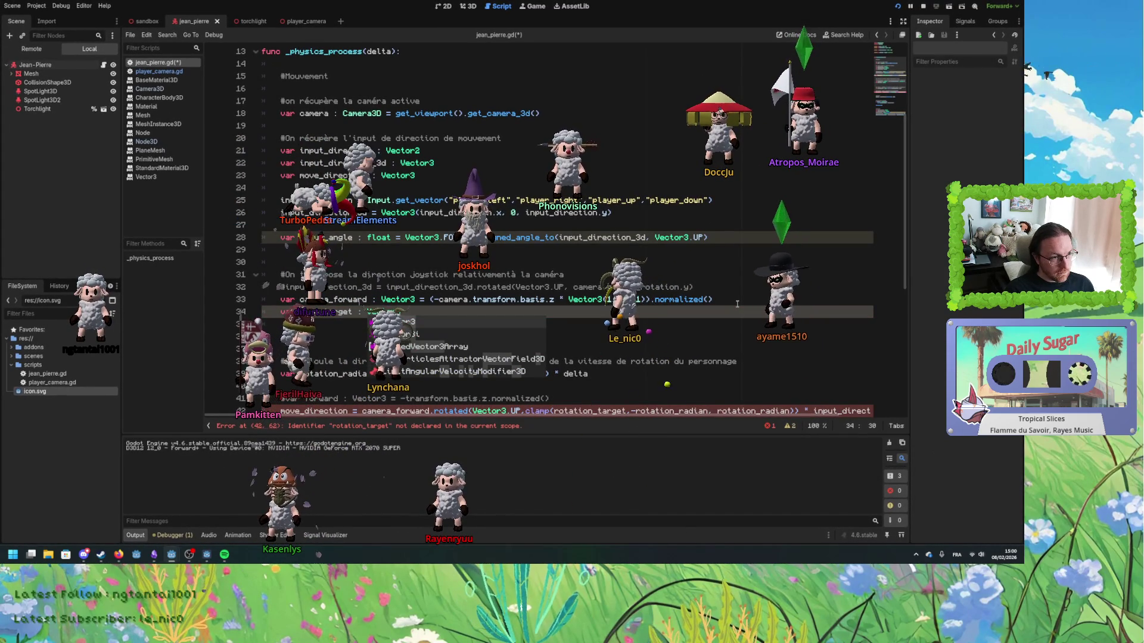
type(" =")
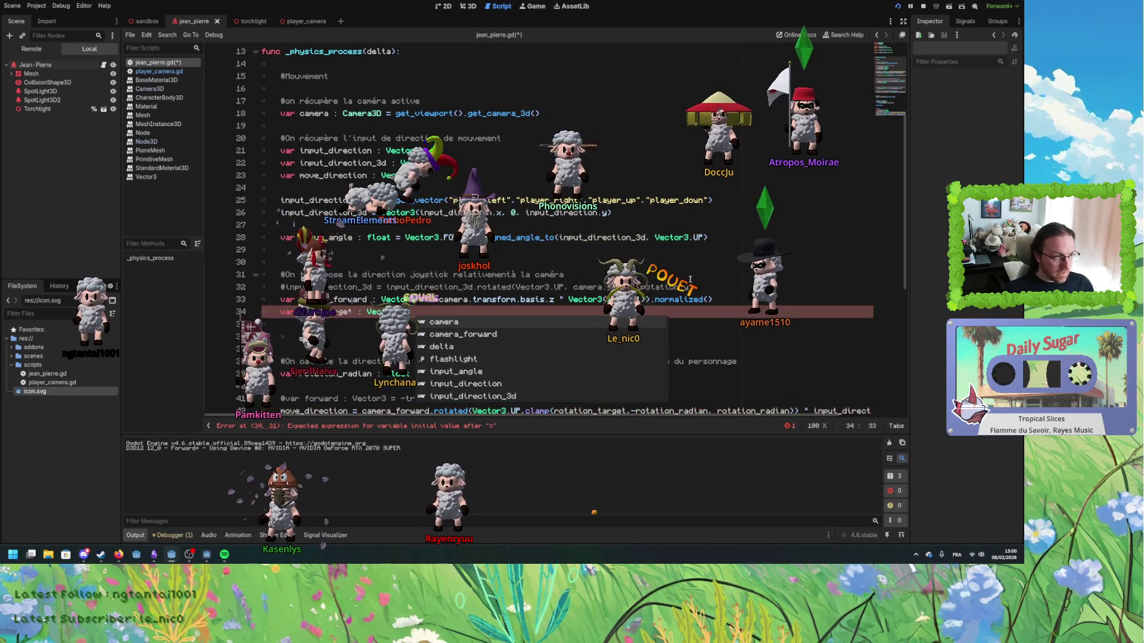
double_click(354, 299)
key("ctrl+c")
left_click(448, 312)
key("ctrl+v")
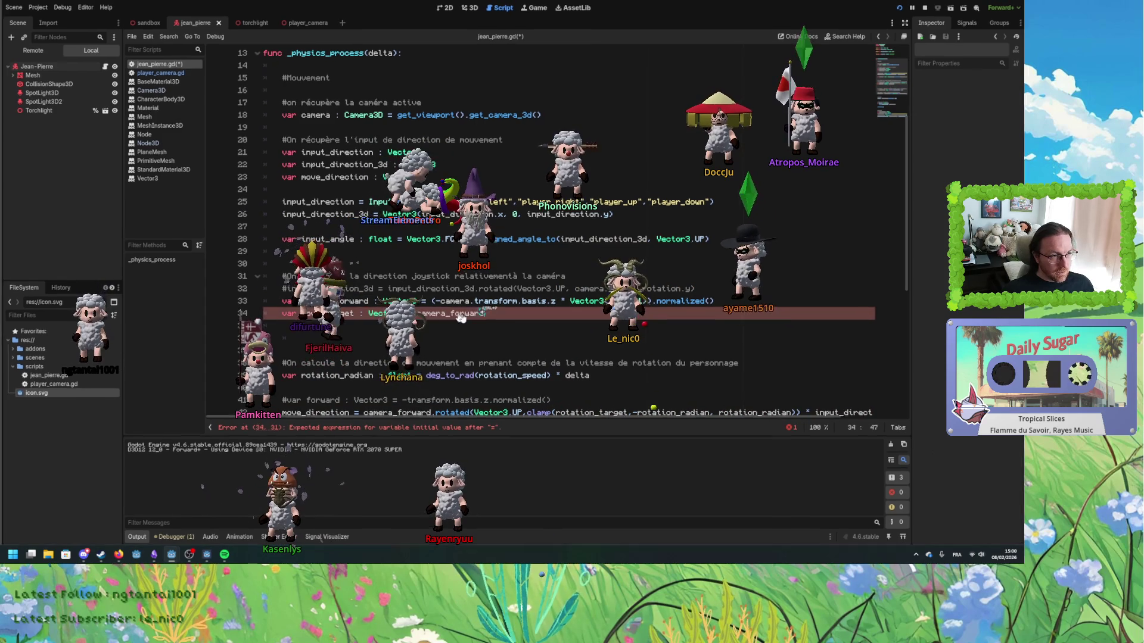
- Complete move_target as camera_forward.rotated(Vector3.UP, input_angle) using the rotated autocomplete
type(".")
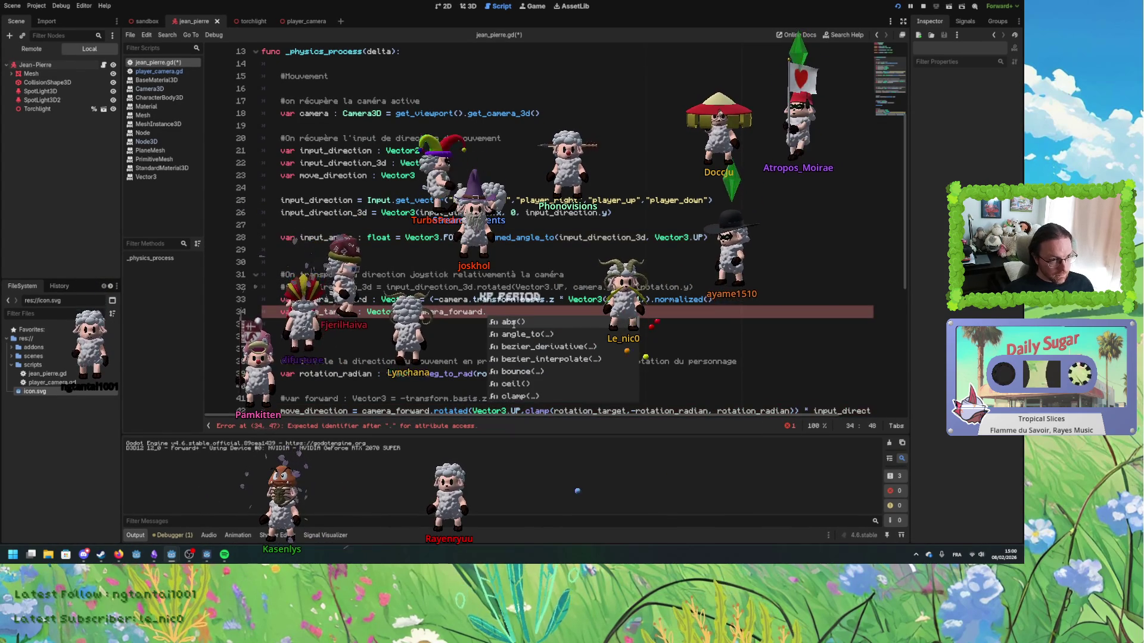
type("rotate")
key("Return")
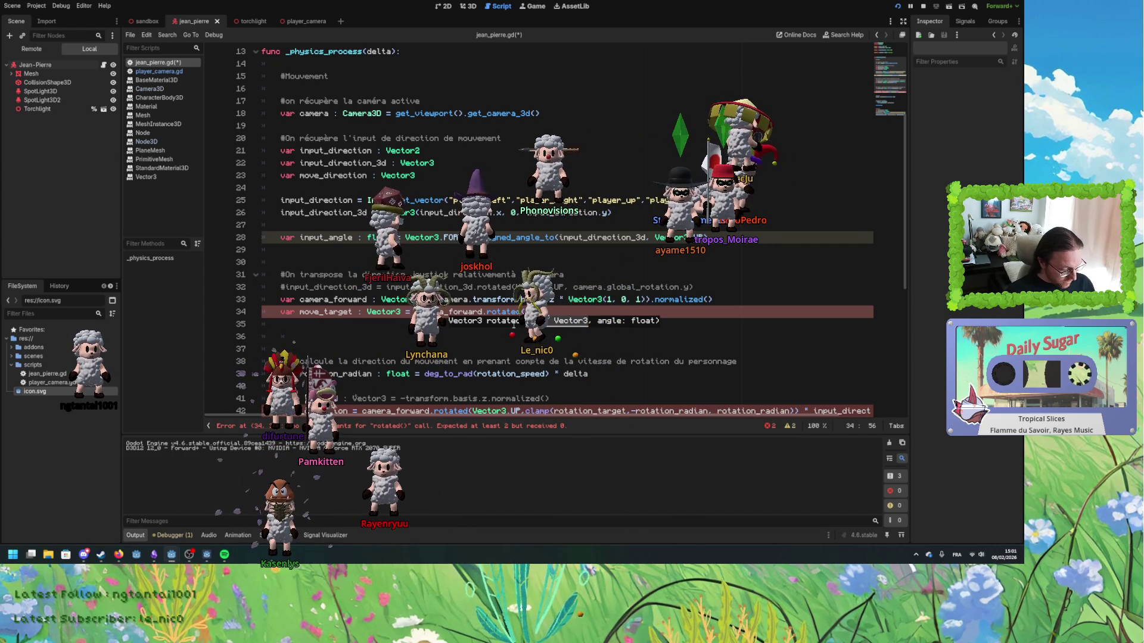
type("Vector3")
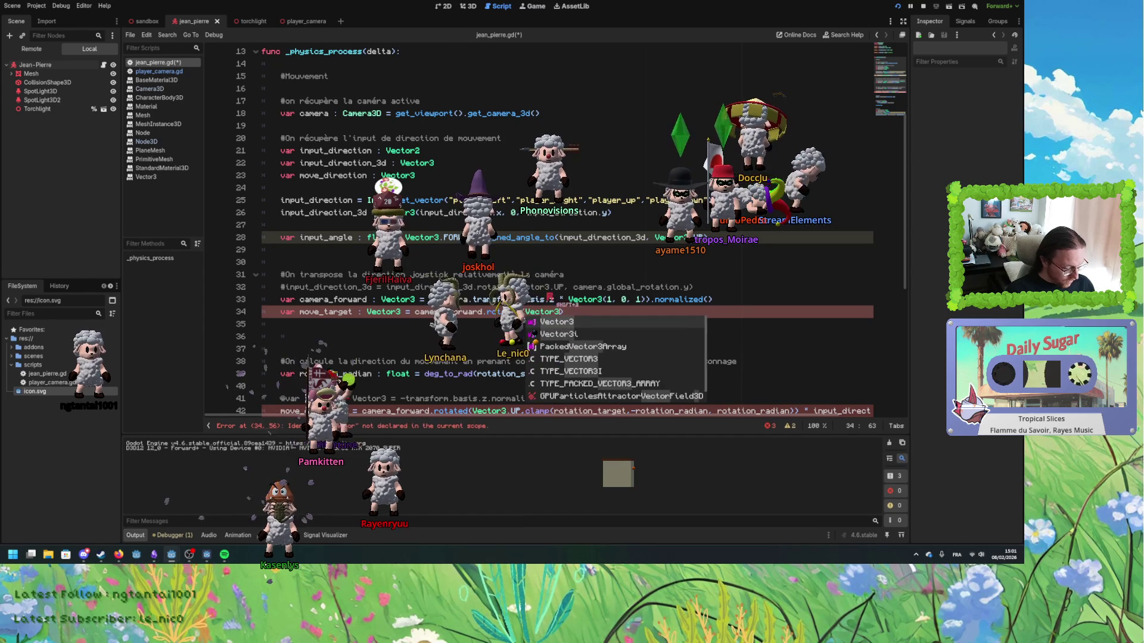
type(".UP, ")
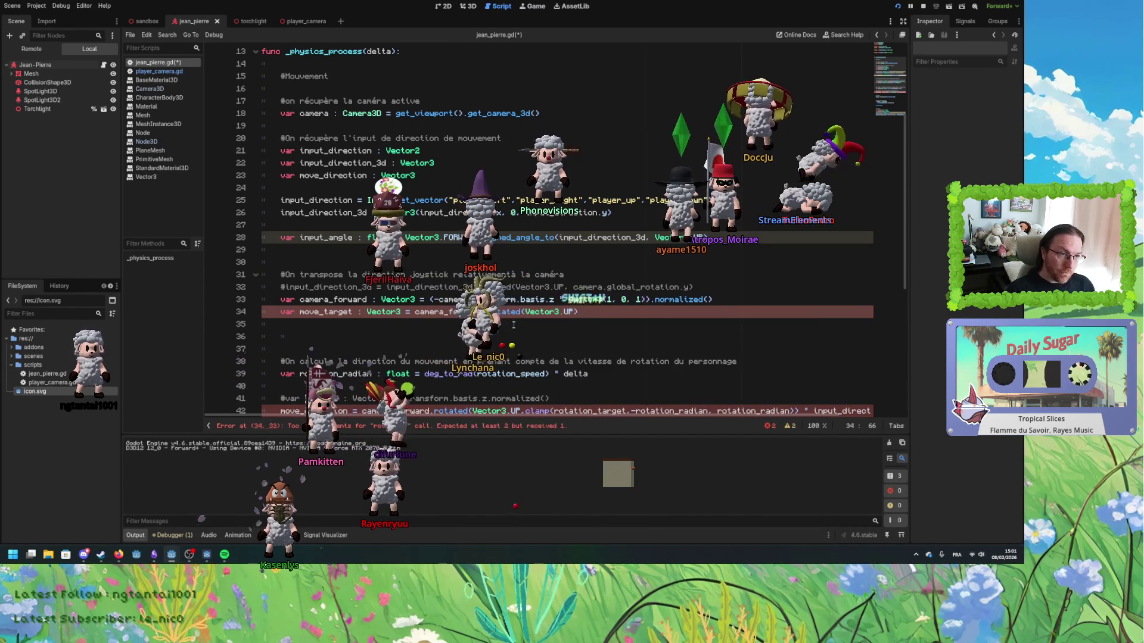
type("input_angle")
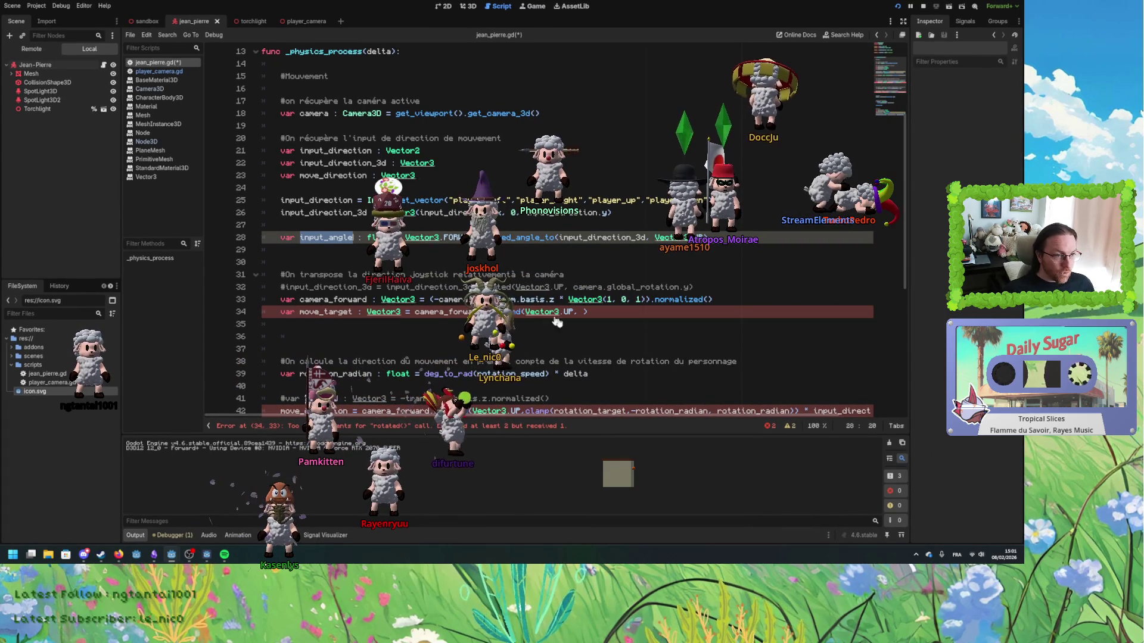
type(")")
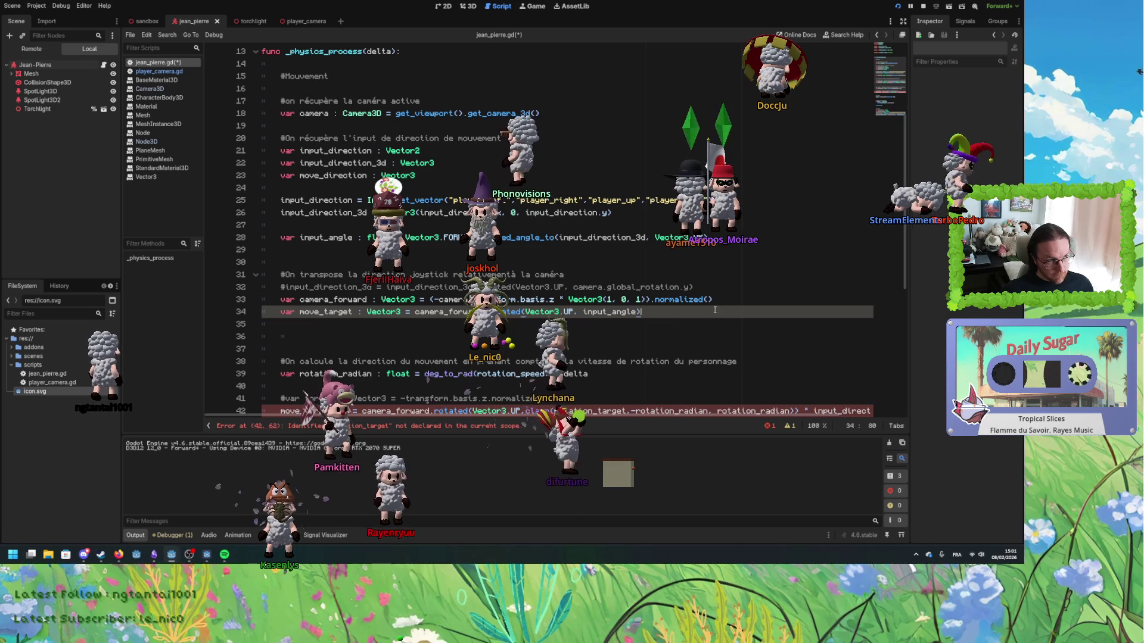
double_click(327, 311)
left_click(303, 335)
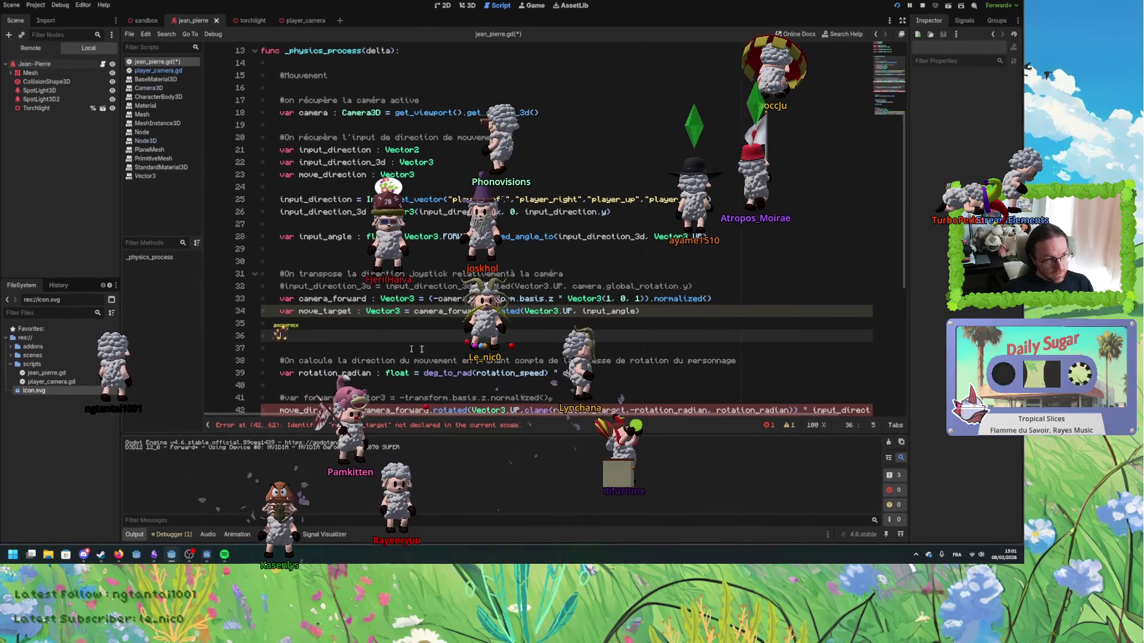
left_click(664, 311)
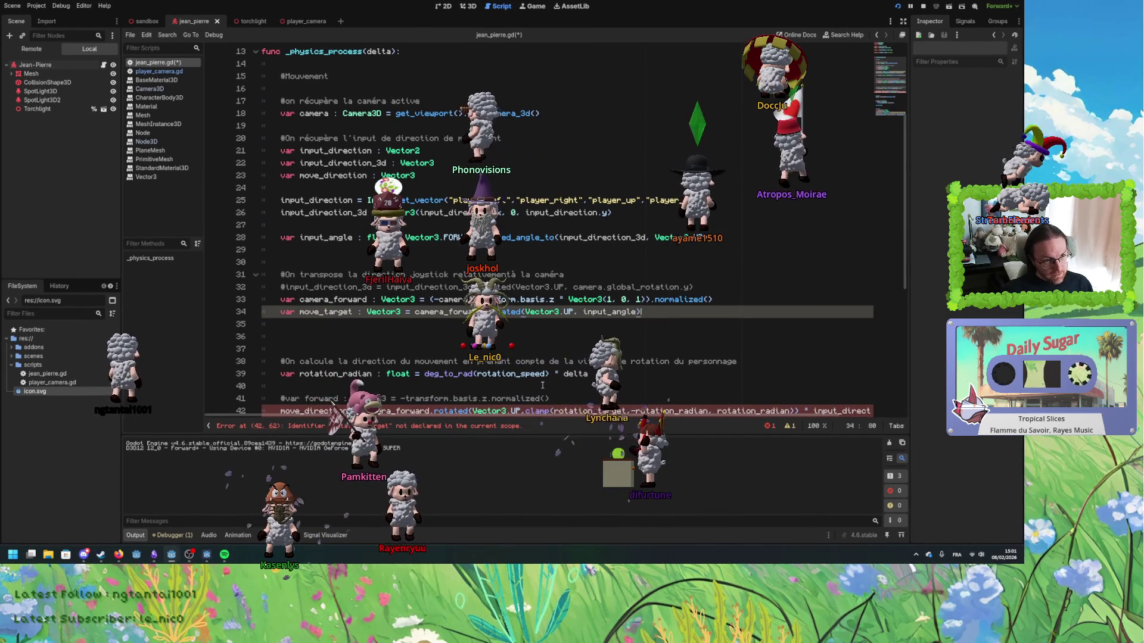
scroll(649, 369, "down", 1)
left_click_drag(687, 415, 751, 423)
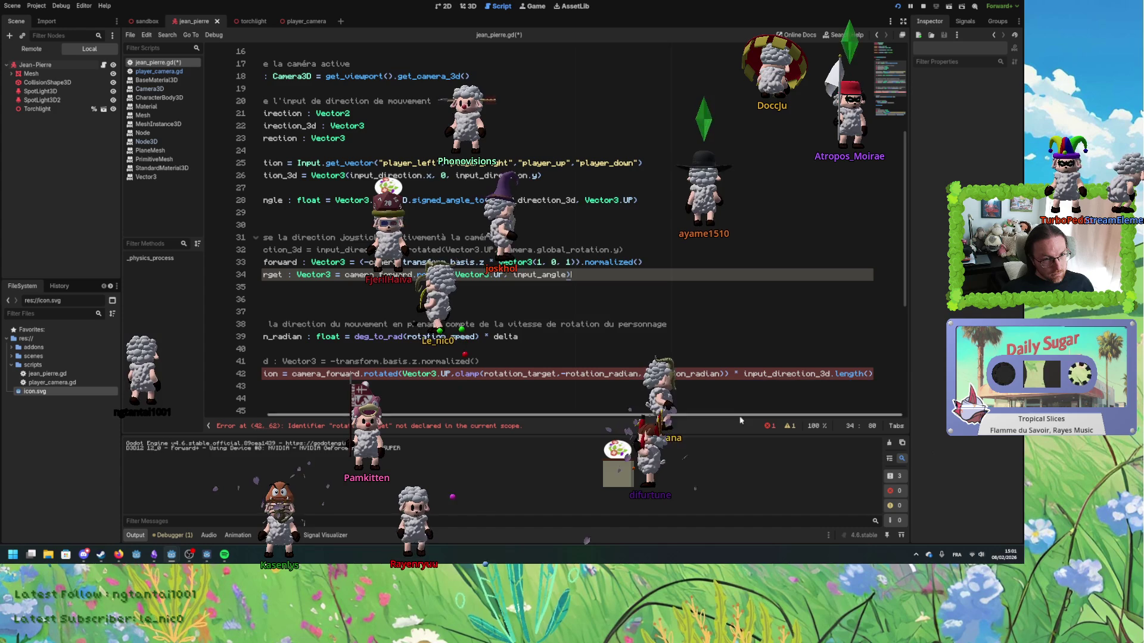
- Replace camera_forward on line 42 with -transform.basis.z copied from line 33, dropping 'camera.'
left_click_drag(644, 415, 581, 413)
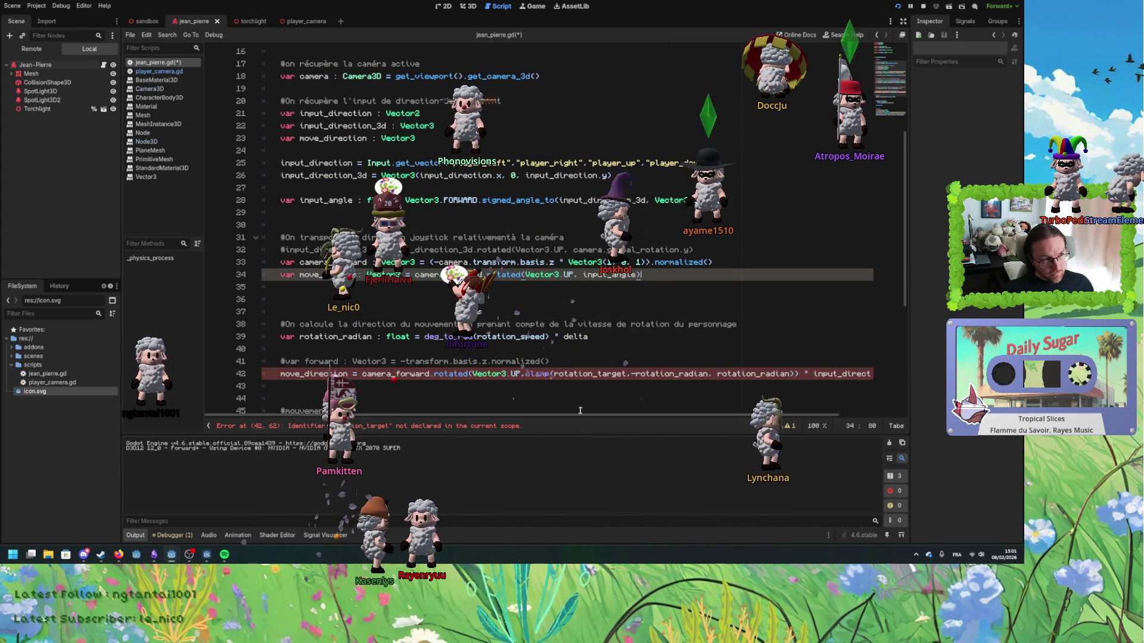
double_click(322, 275)
left_click(352, 275)
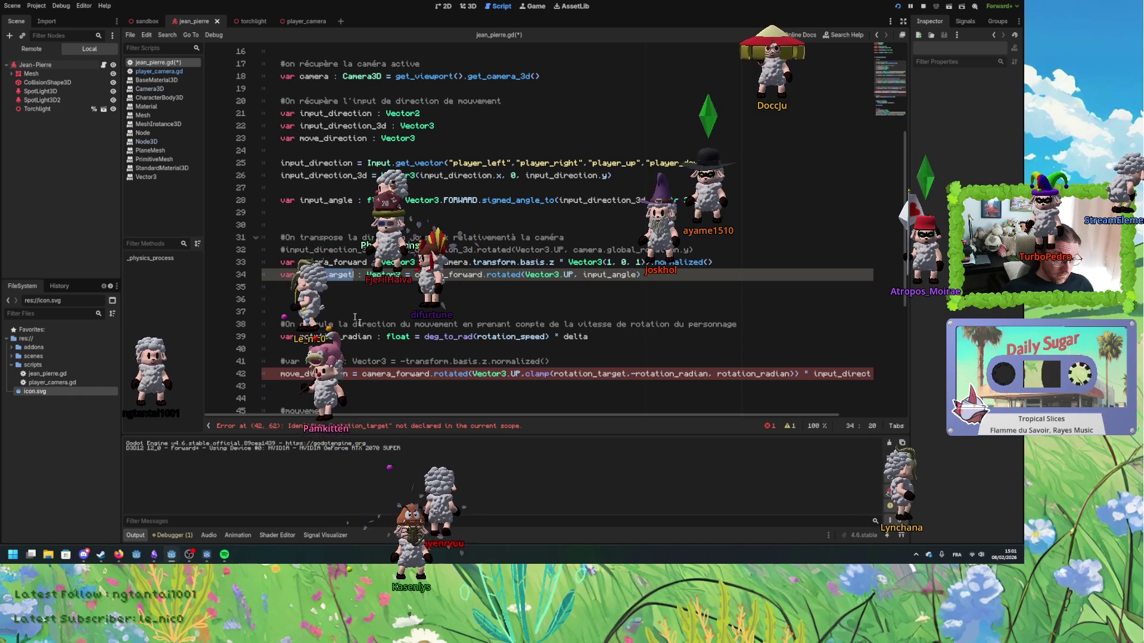
double_click(397, 375)
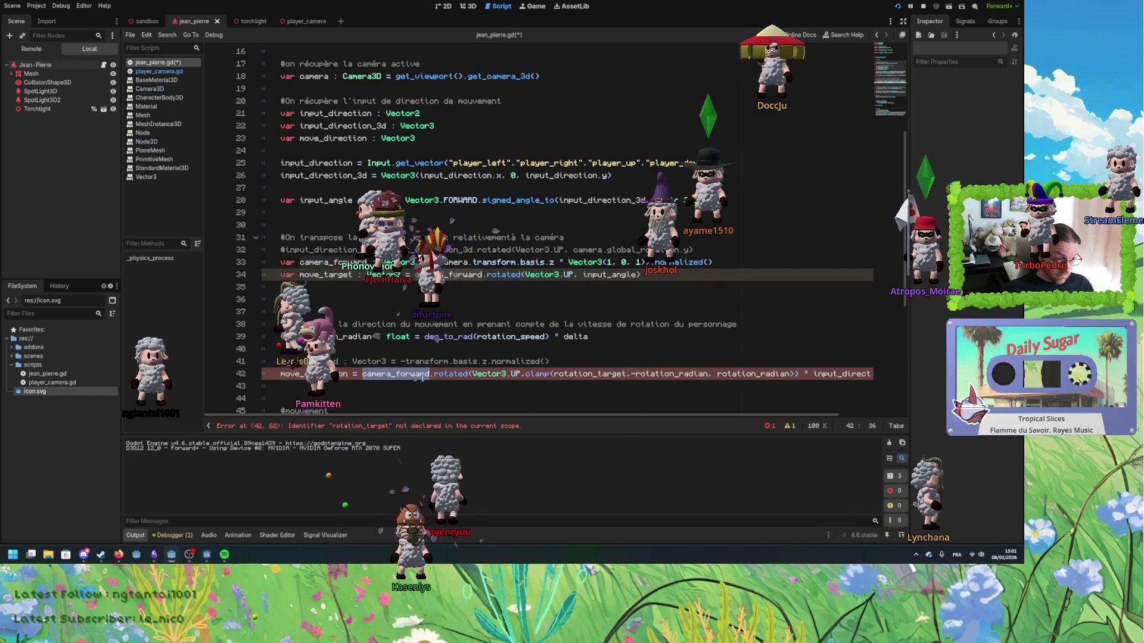
left_click(350, 274)
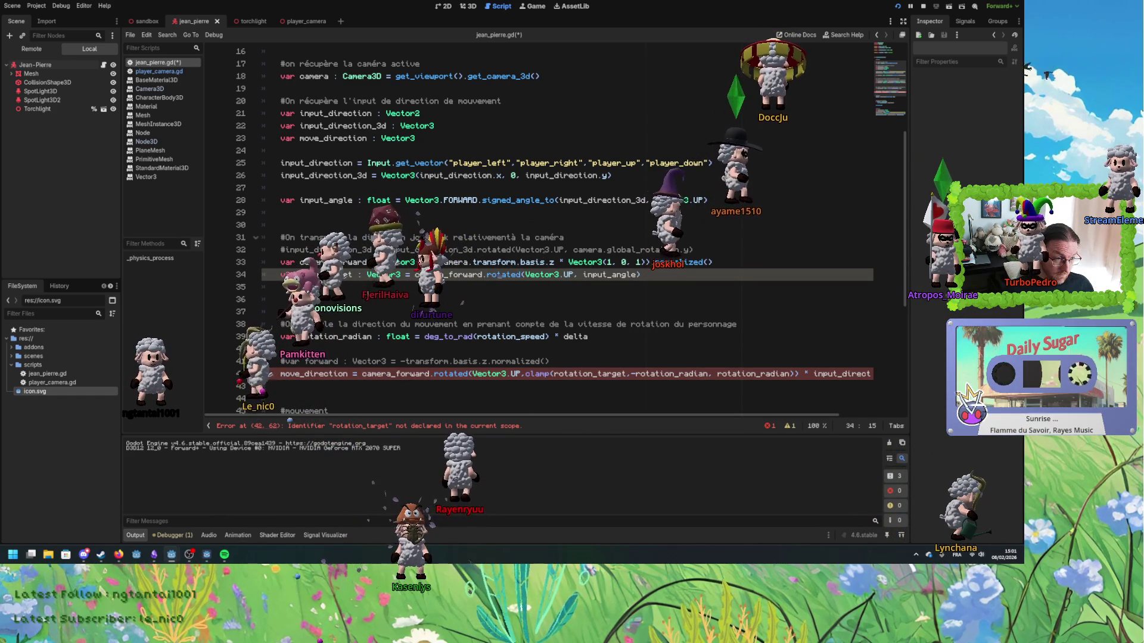
left_click(319, 373)
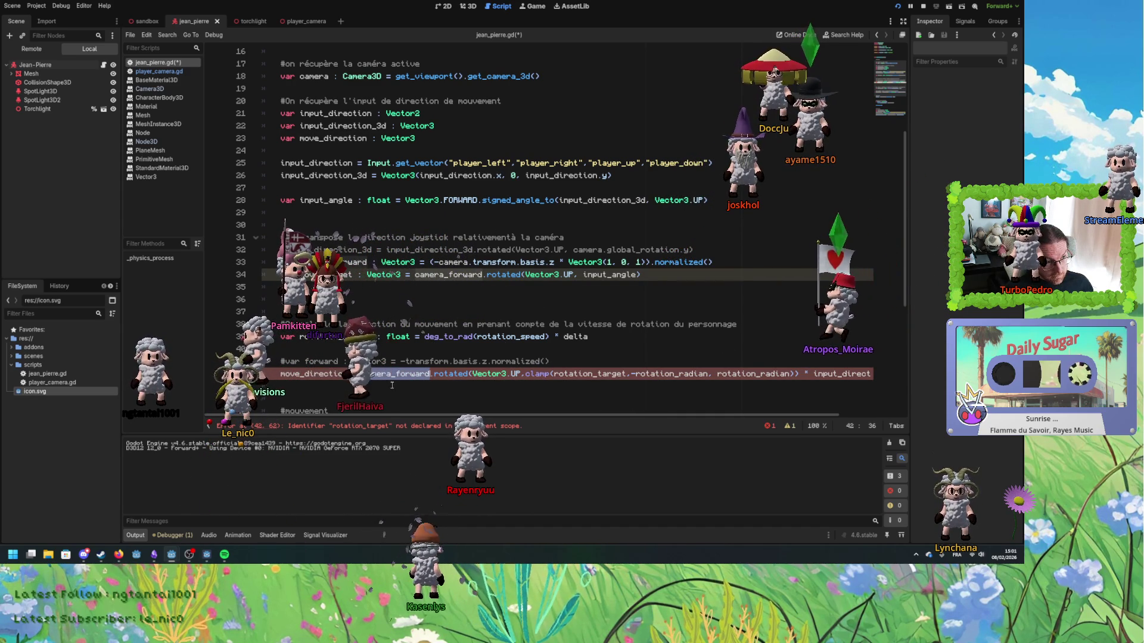
mouse_move(405, 375)
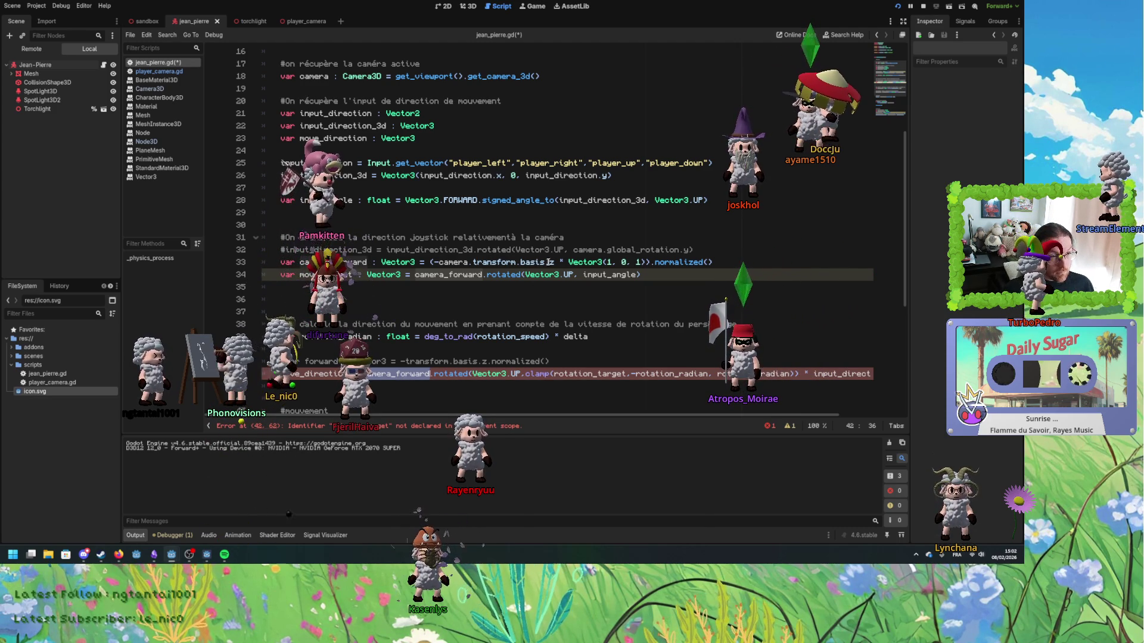
left_click_drag(555, 262, 454, 262)
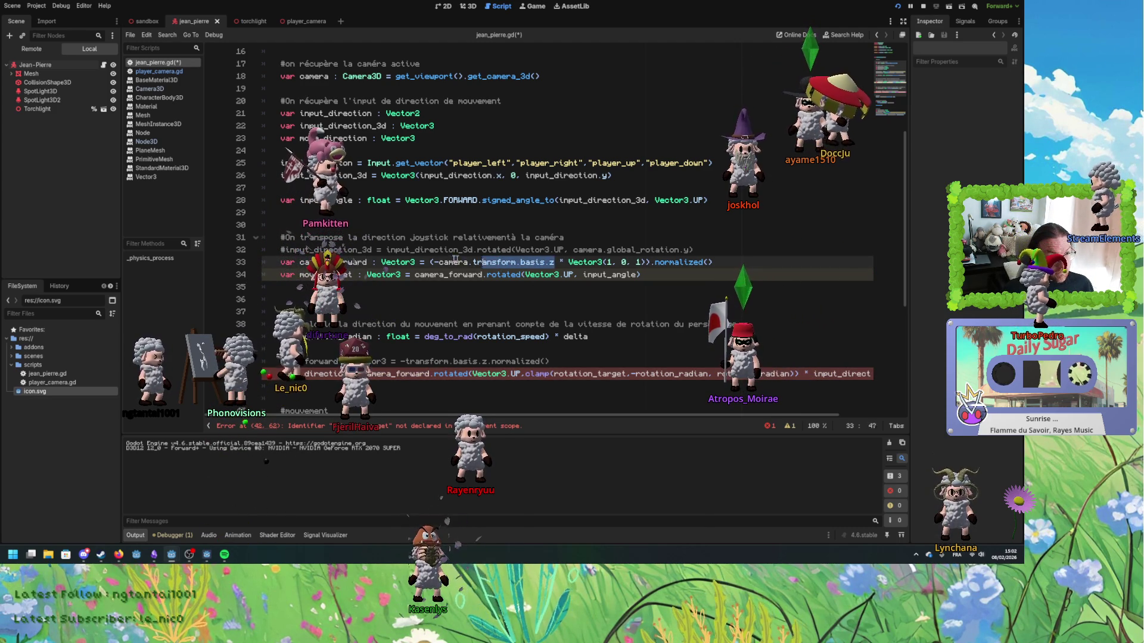
left_click(385, 374)
left_click(410, 373)
key("BackSpace")
key("BackSpace")
key("BackSpace")
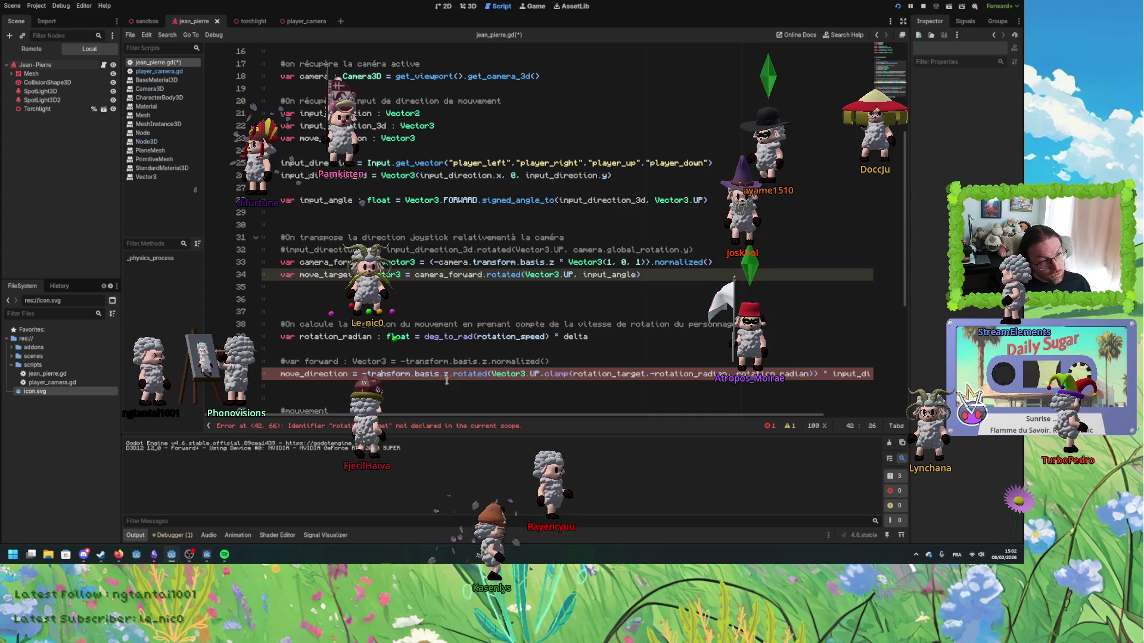
- Uncomment the forward declaration on line 41
left_click(368, 373, "shift")
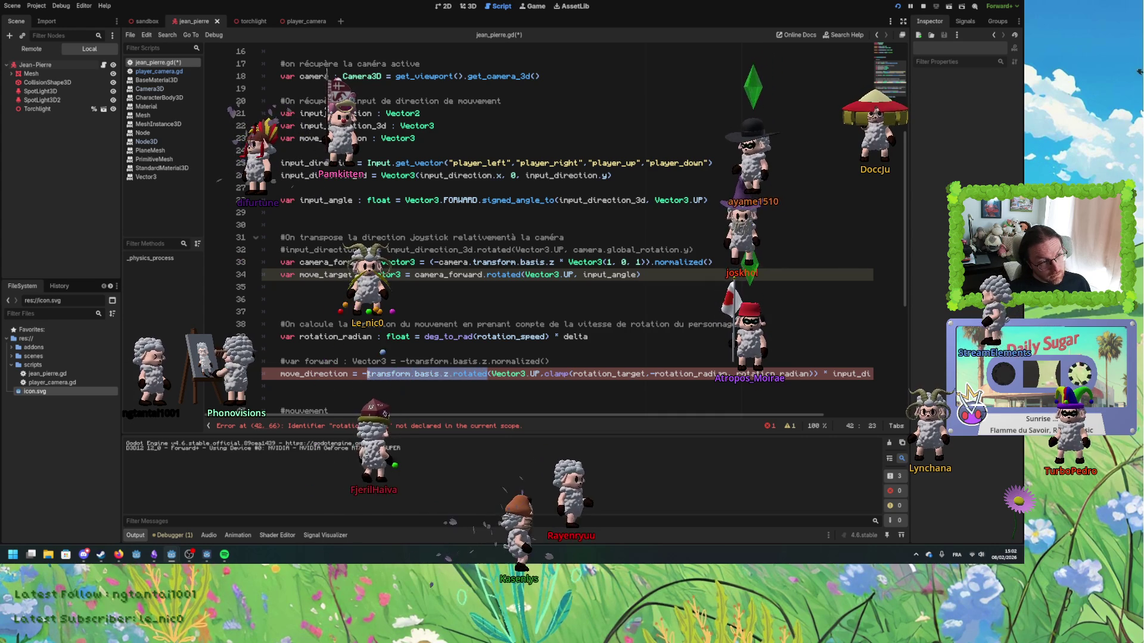
left_click(335, 368)
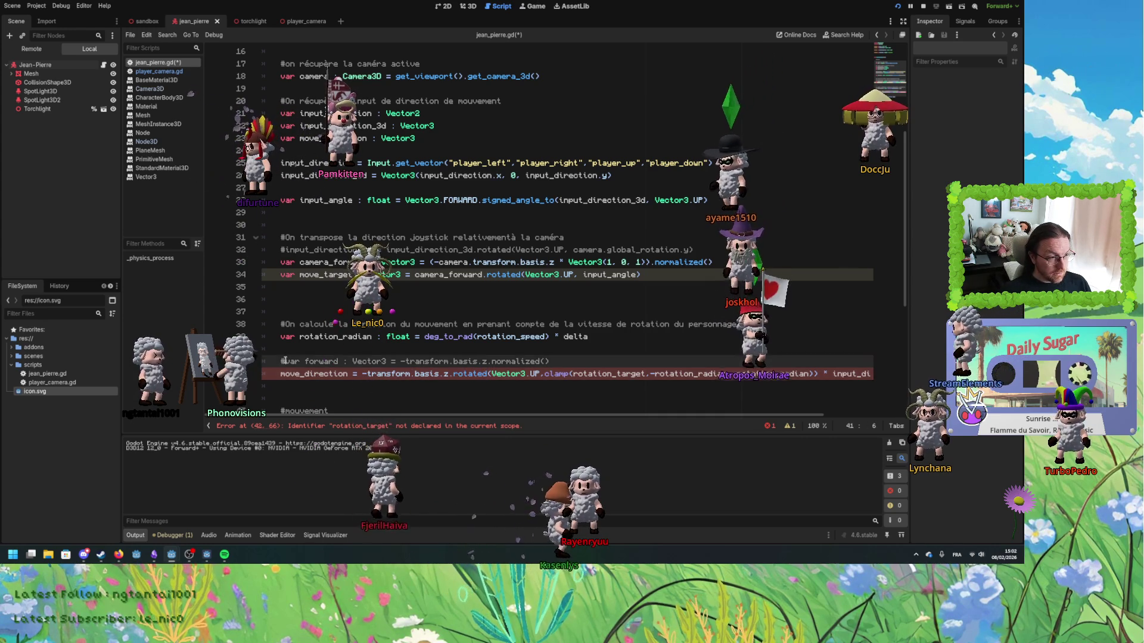
double_click(322, 361)
key("ctrl+c")
key("ctrl+k")
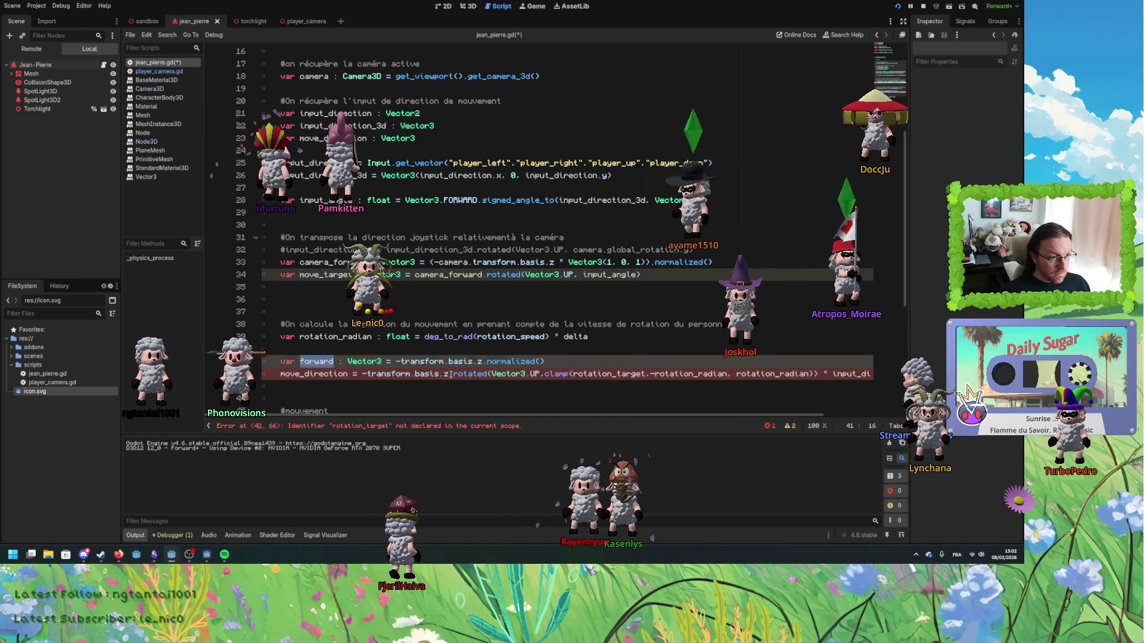
- Swap -transform.basis.z on line 42 for forward, then open a blank line below the forward declaration
left_click_drag(448, 373, 387, 374)
key("ctrl+v")
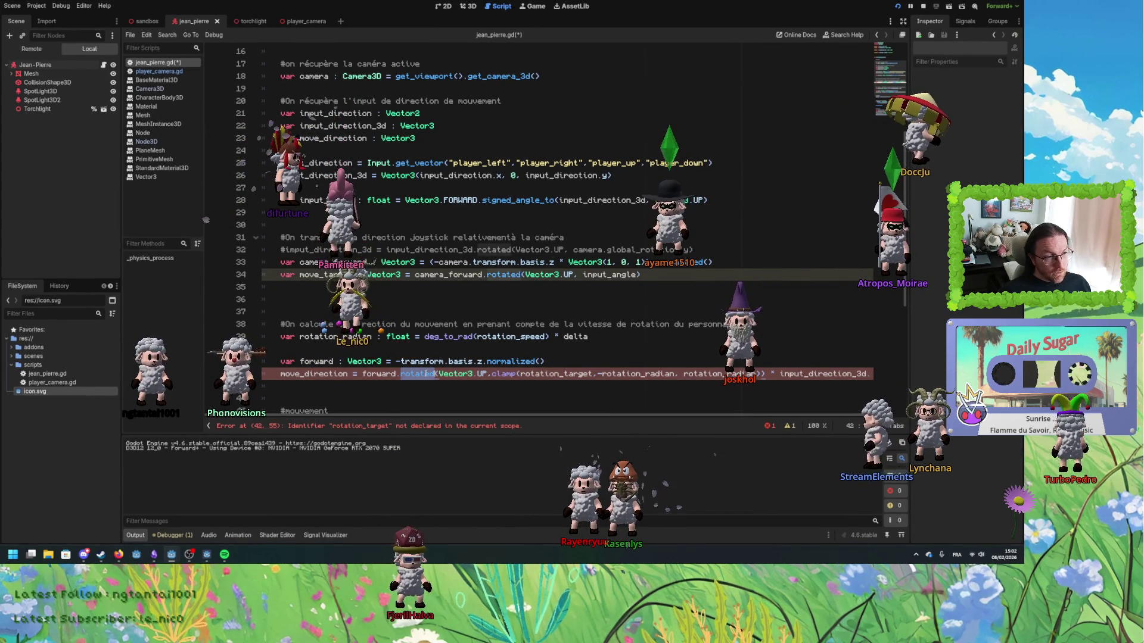
mouse_move(427, 374)
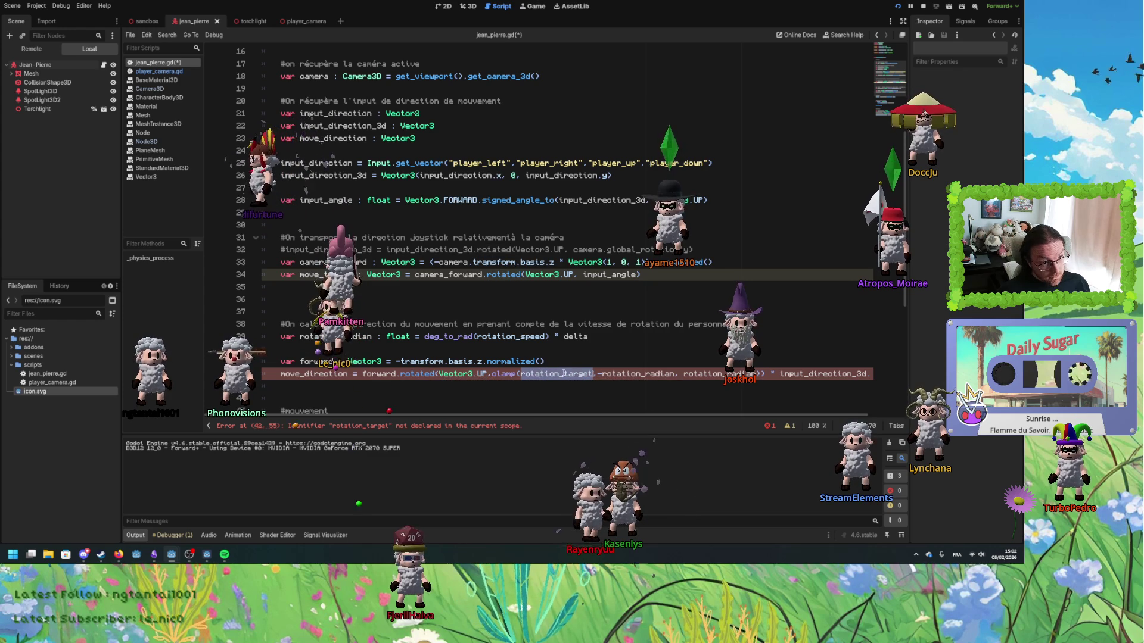
left_click(372, 271)
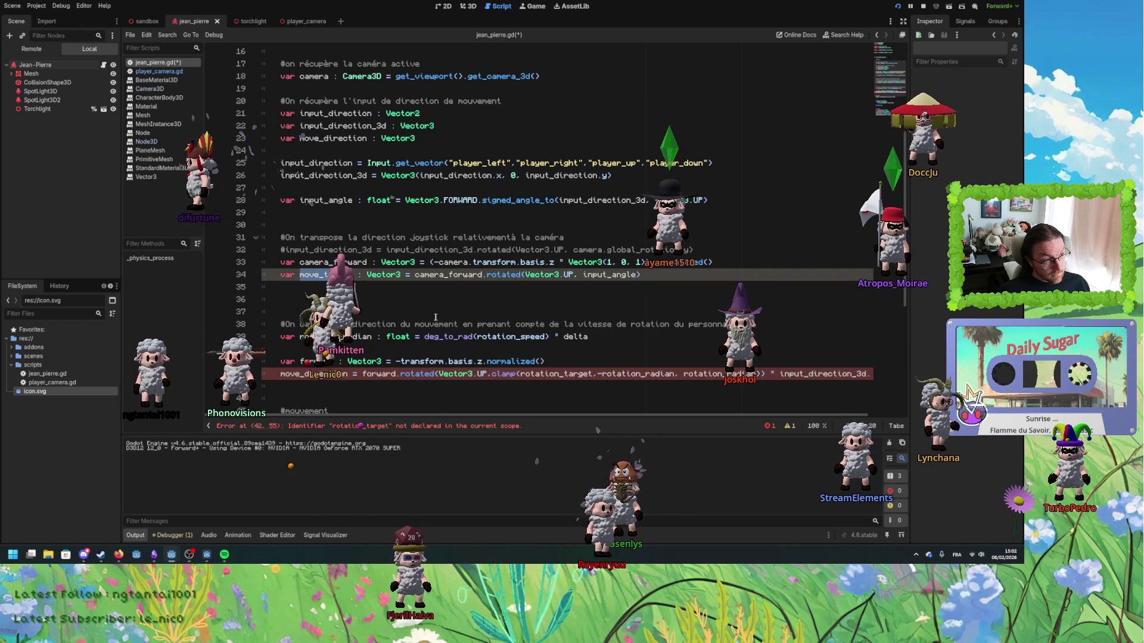
left_click(561, 363)
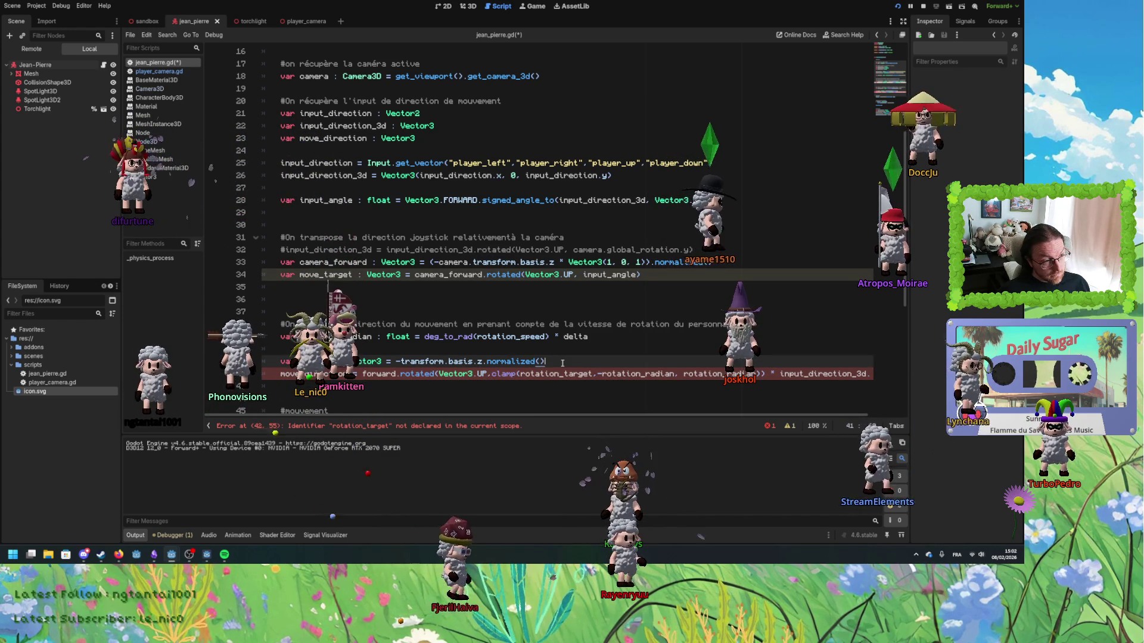
key("Return")
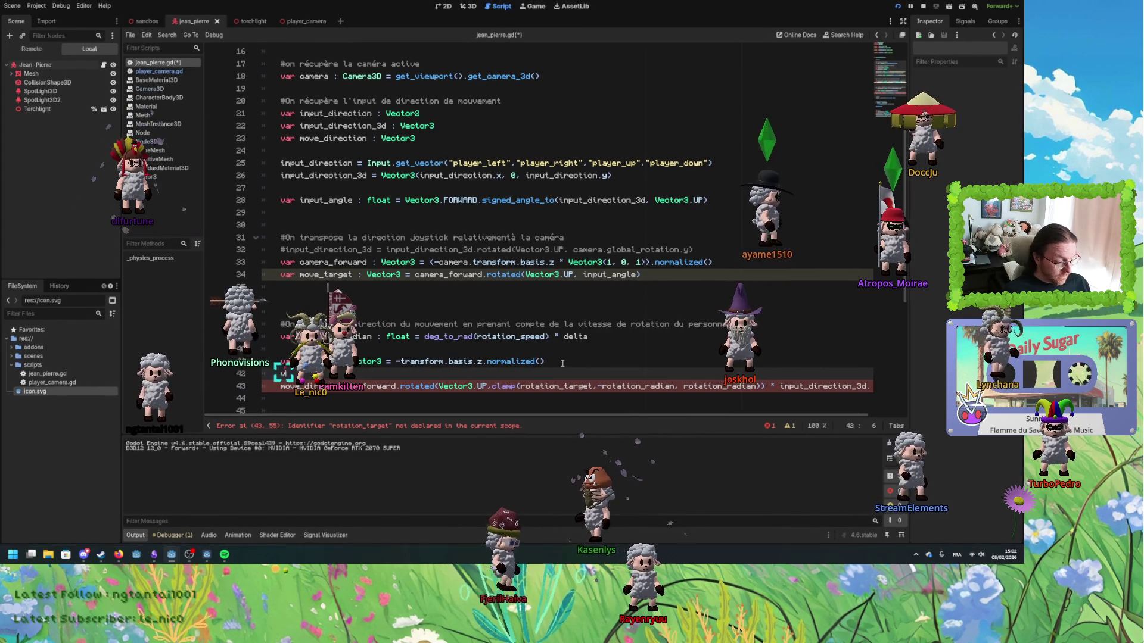
- Begin the float rotation_target declaration calling forward.signed_angle_to via autocomplete
type("var rotat")
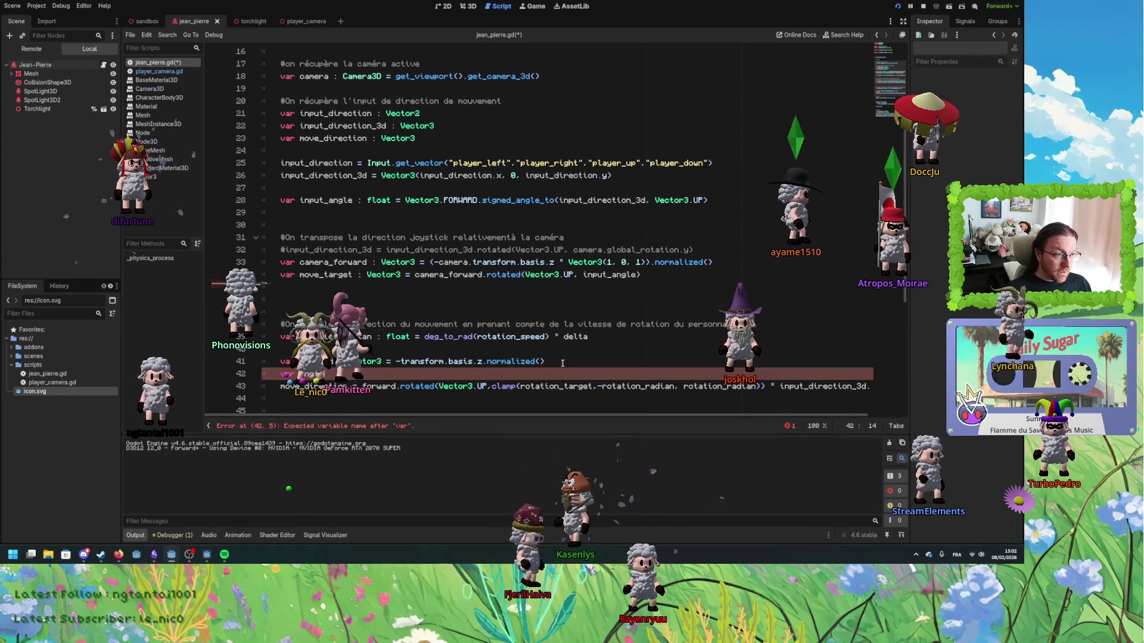
type("ion_")
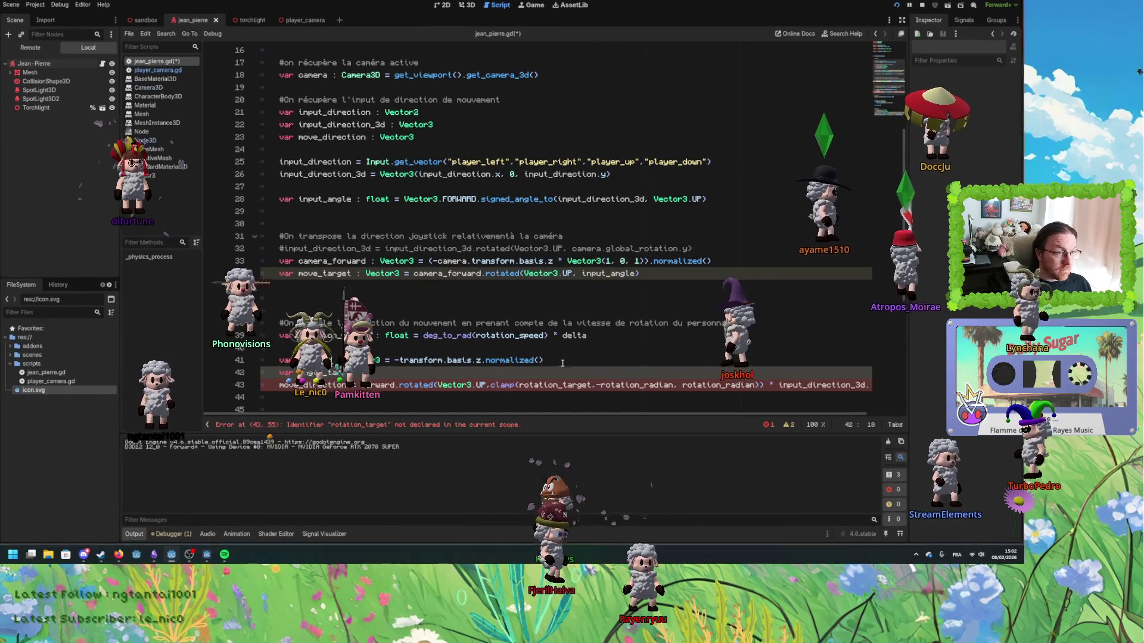
type("tar")
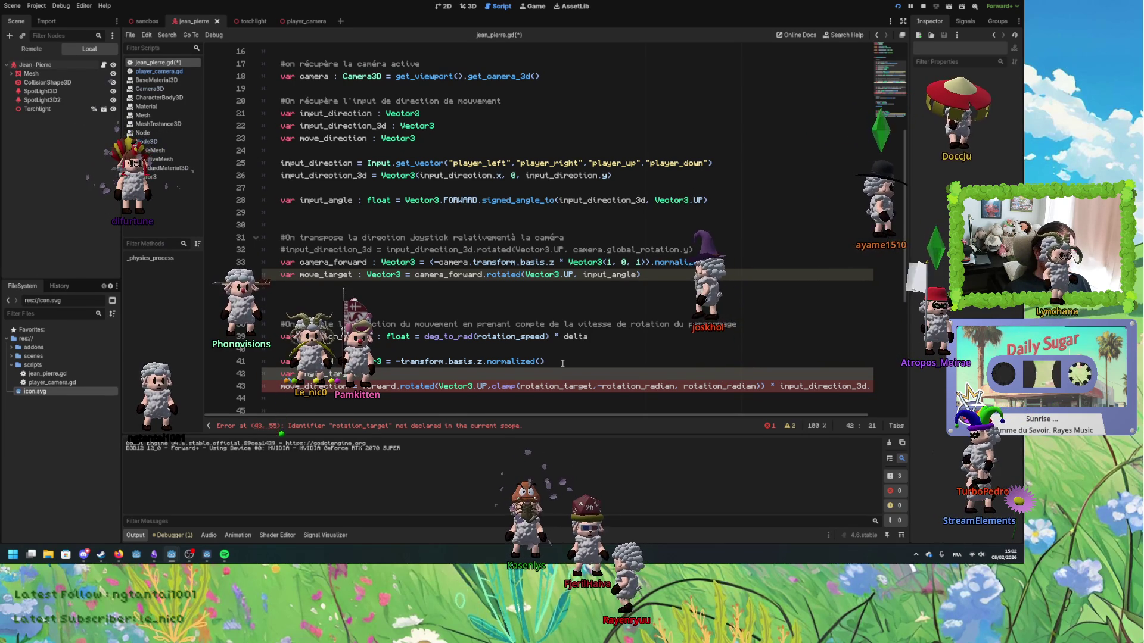
type(":")
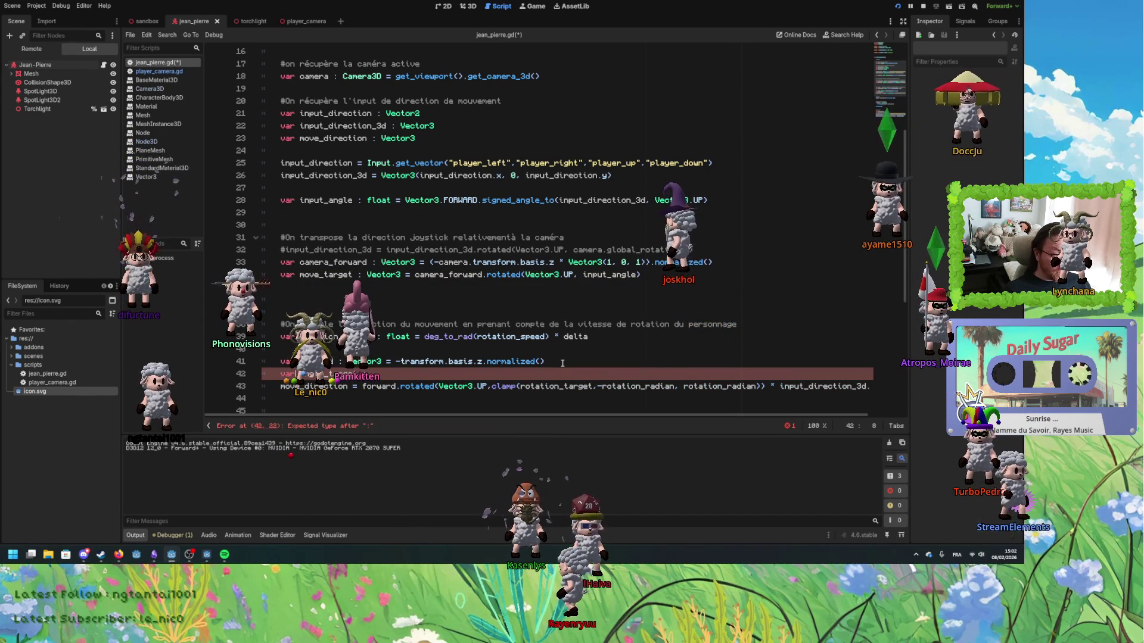
type("ion")
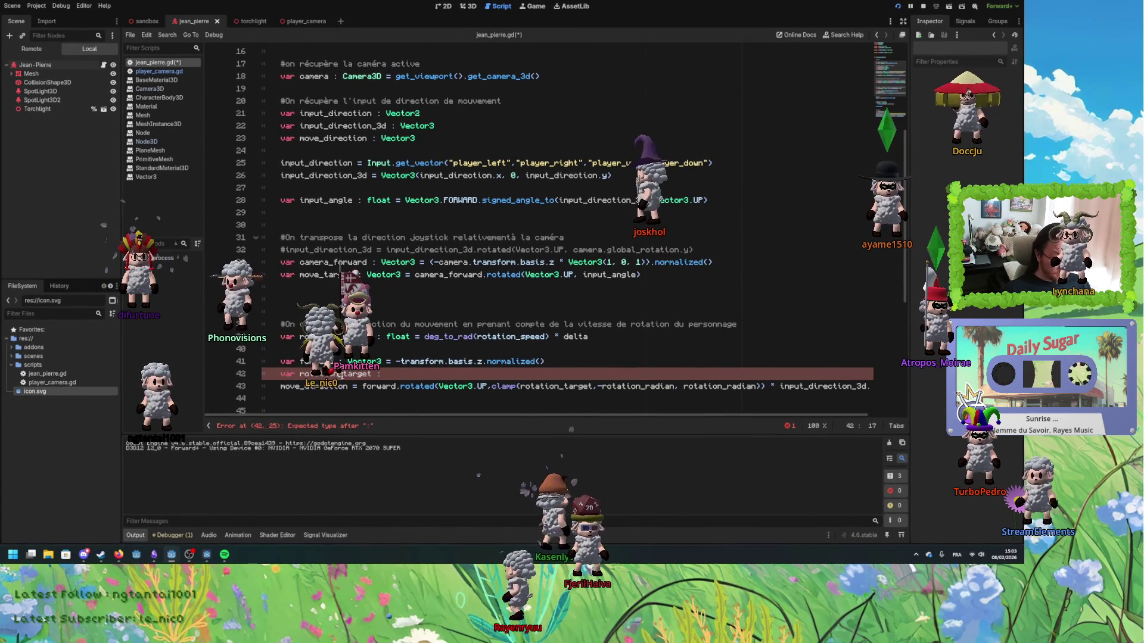
type("float =")
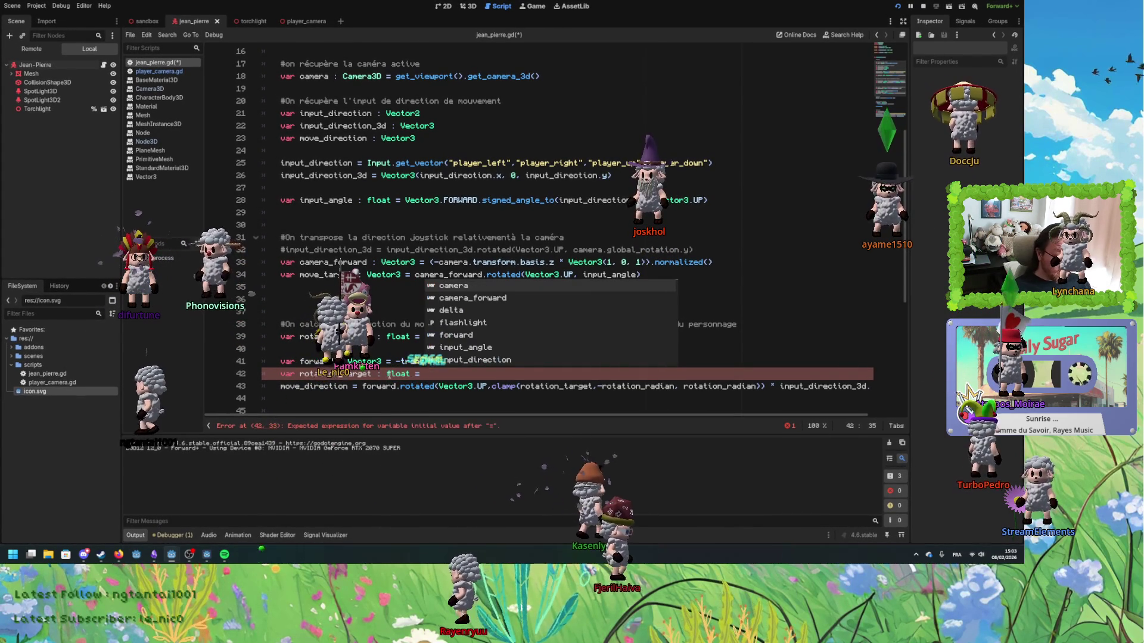
key("Escape")
left_click(315, 361)
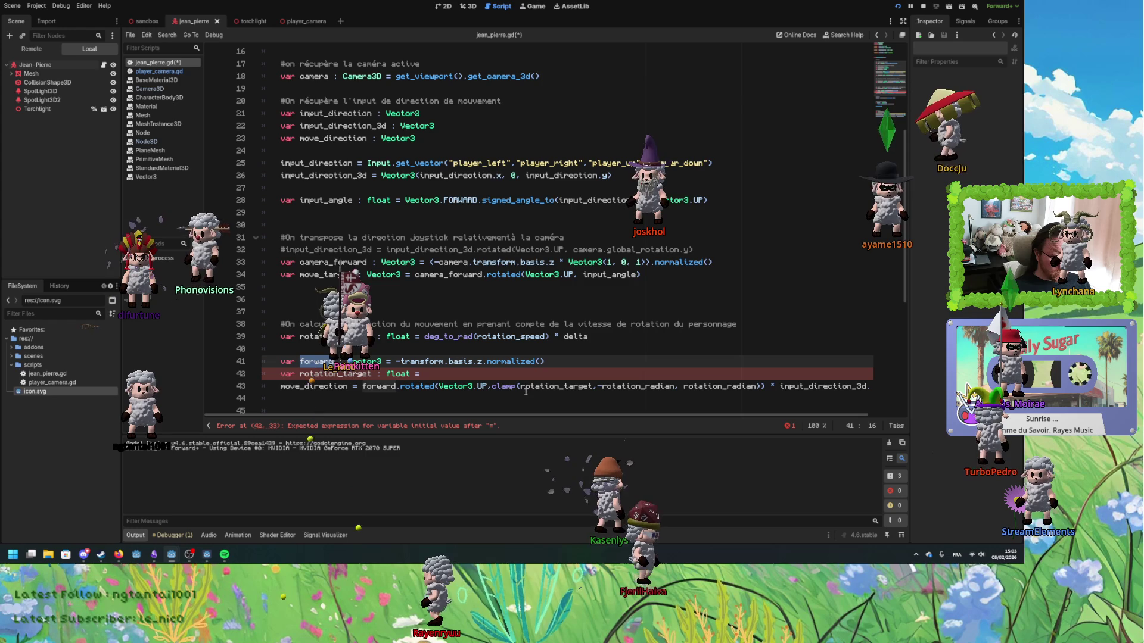
left_click(466, 373)
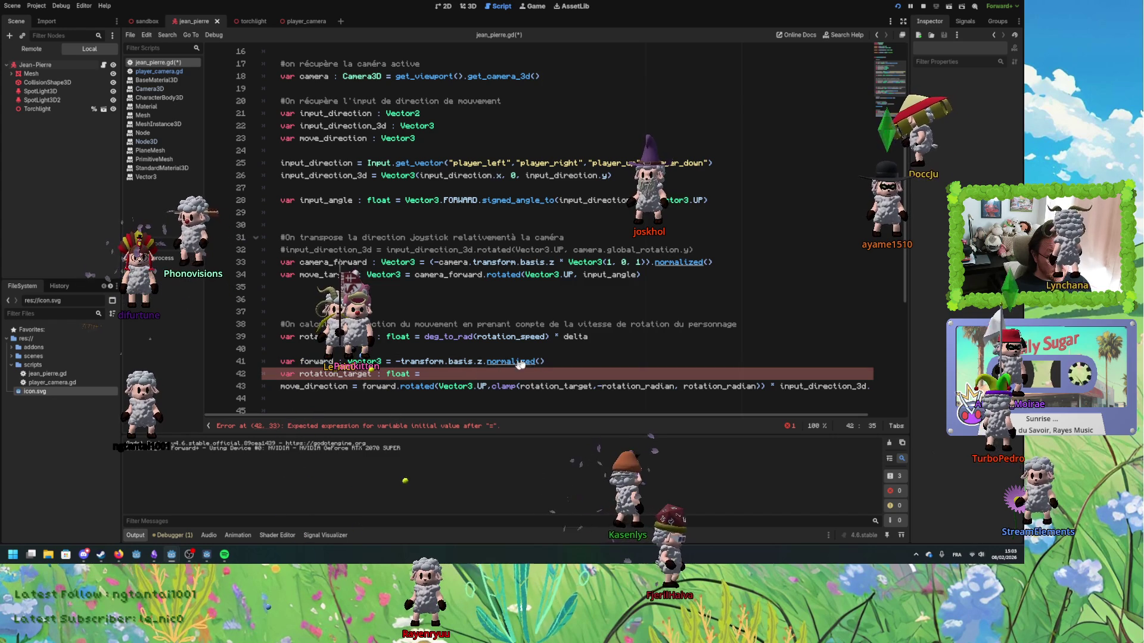
type("forward")
left_click(608, 278)
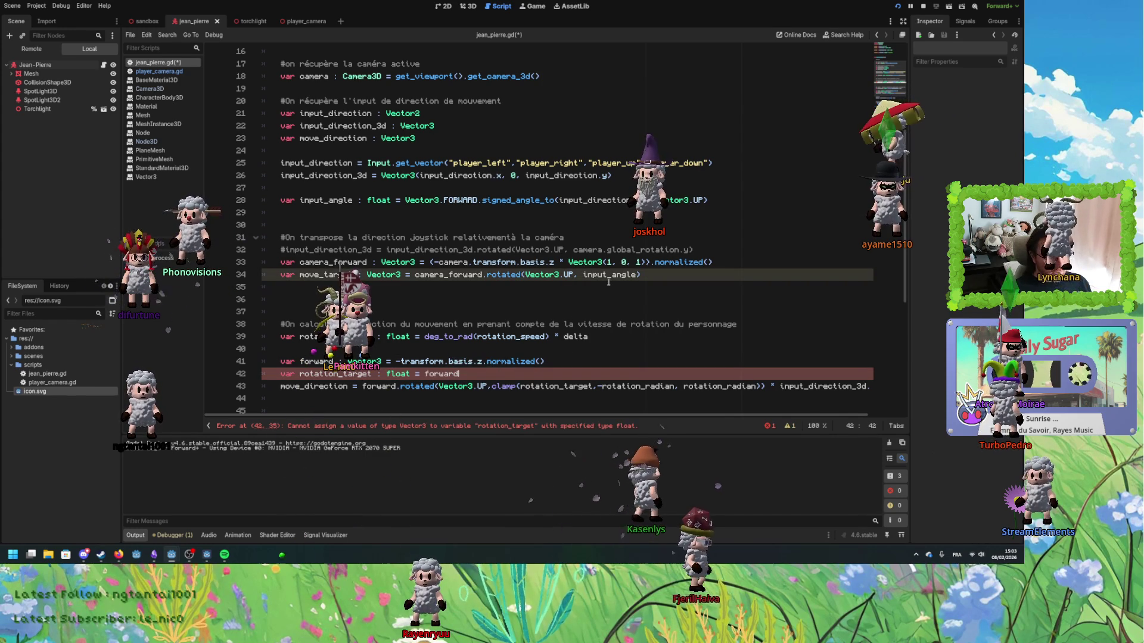
type(".s")
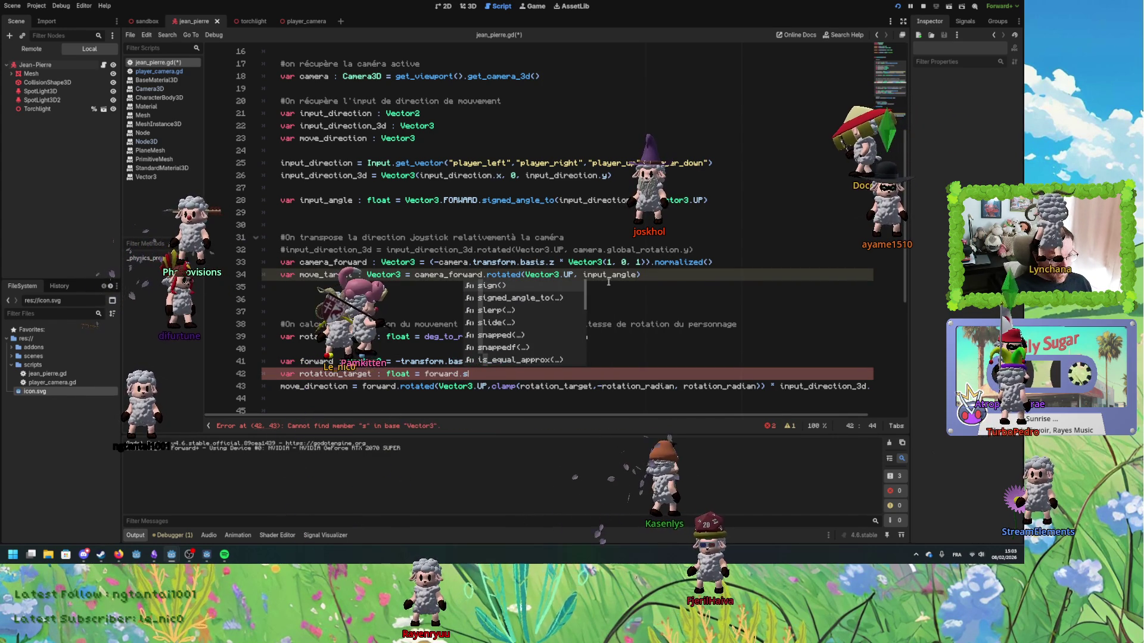
key("Down")
key("Return")
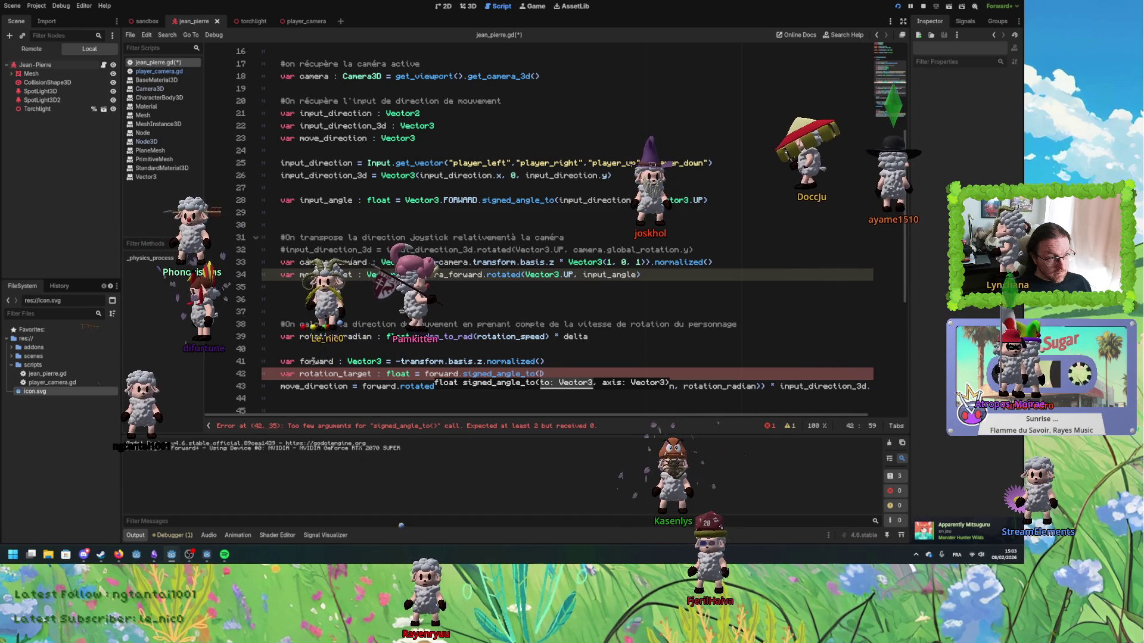
- Fill signed_angle_to's arguments with move_target and Vector3.UP
double_click(326, 275)
key("ctrl+c")
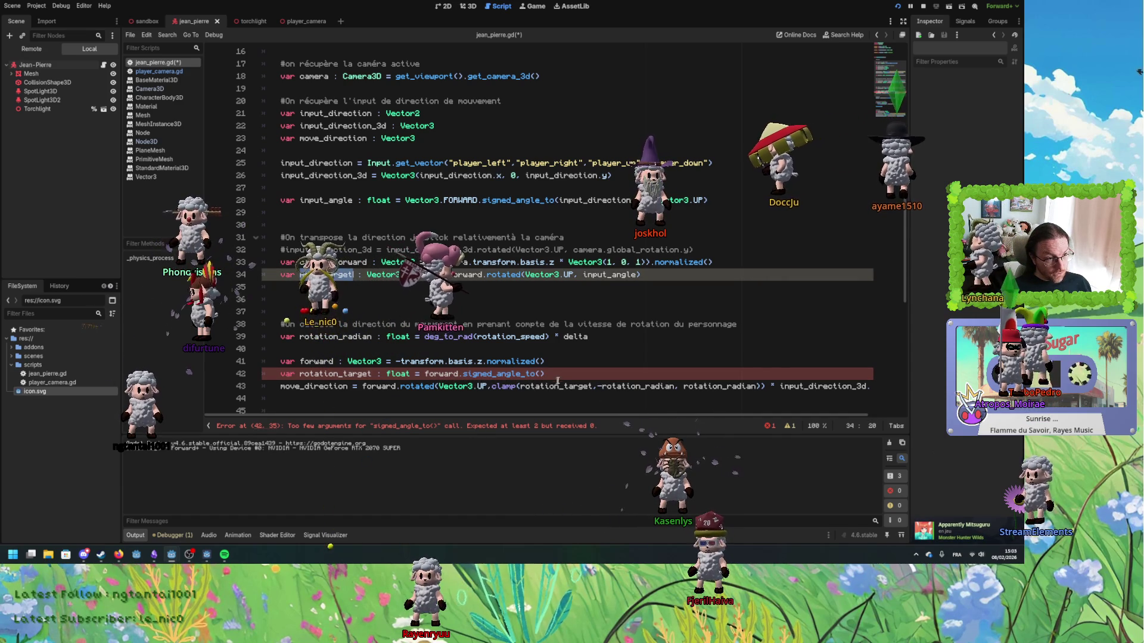
left_click(540, 375)
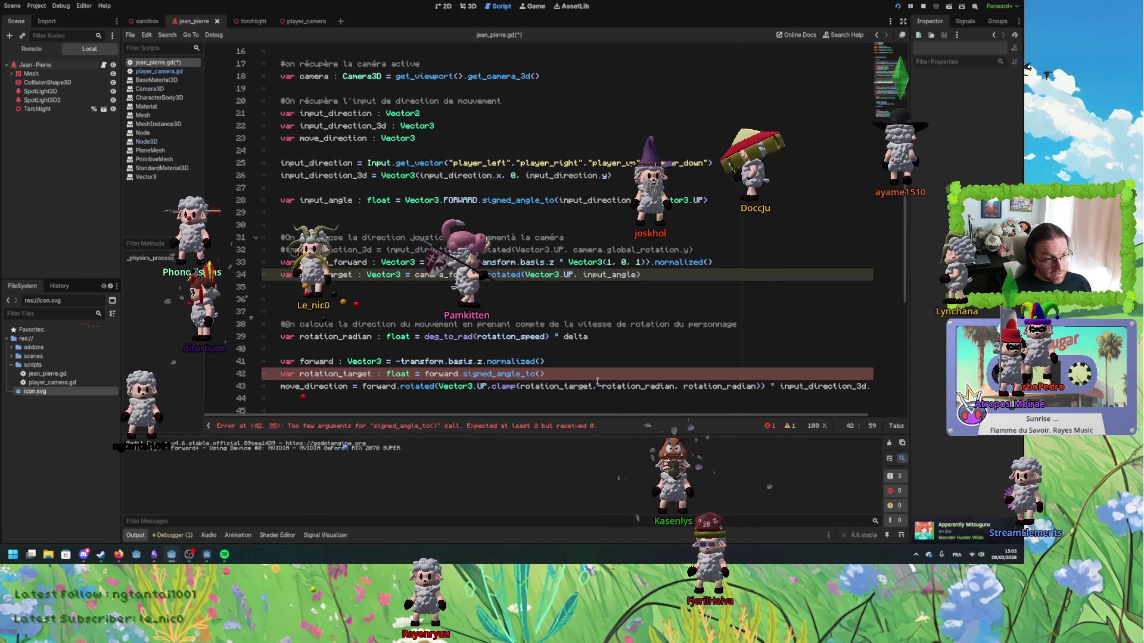
left_click(566, 385, "ctrl")
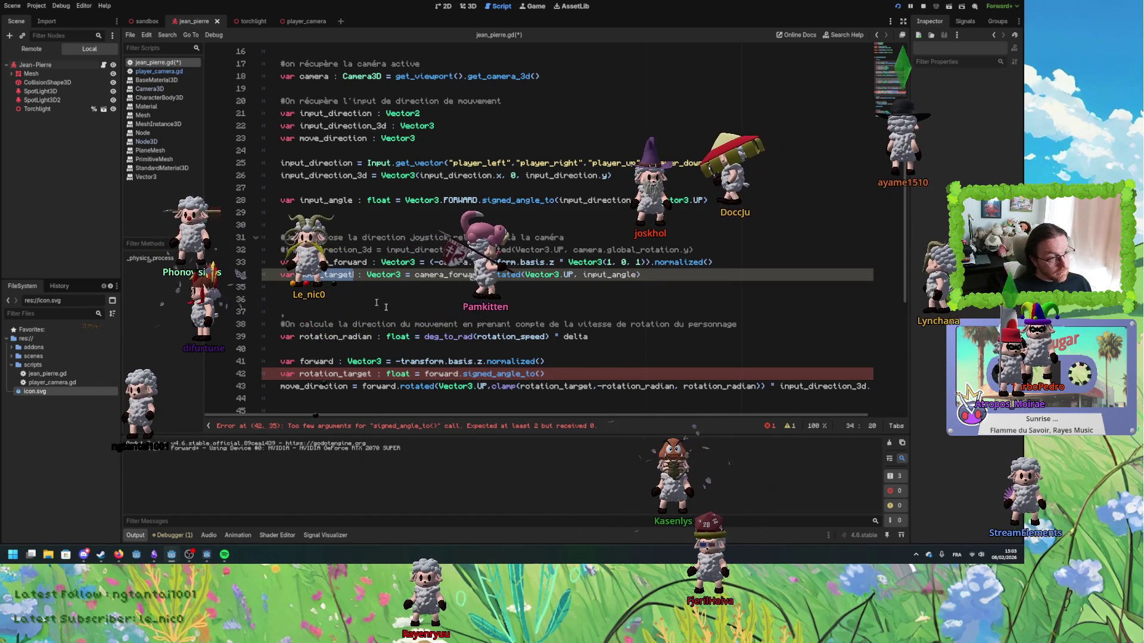
left_click(539, 376)
key("ctrl+v")
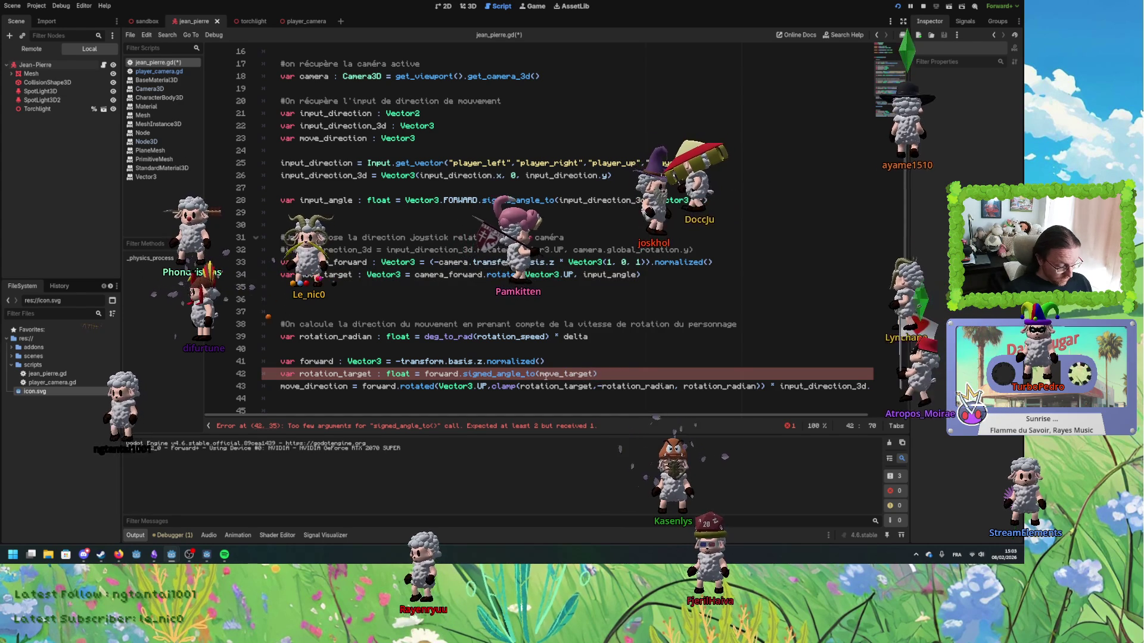
type(", Vector3.UP")
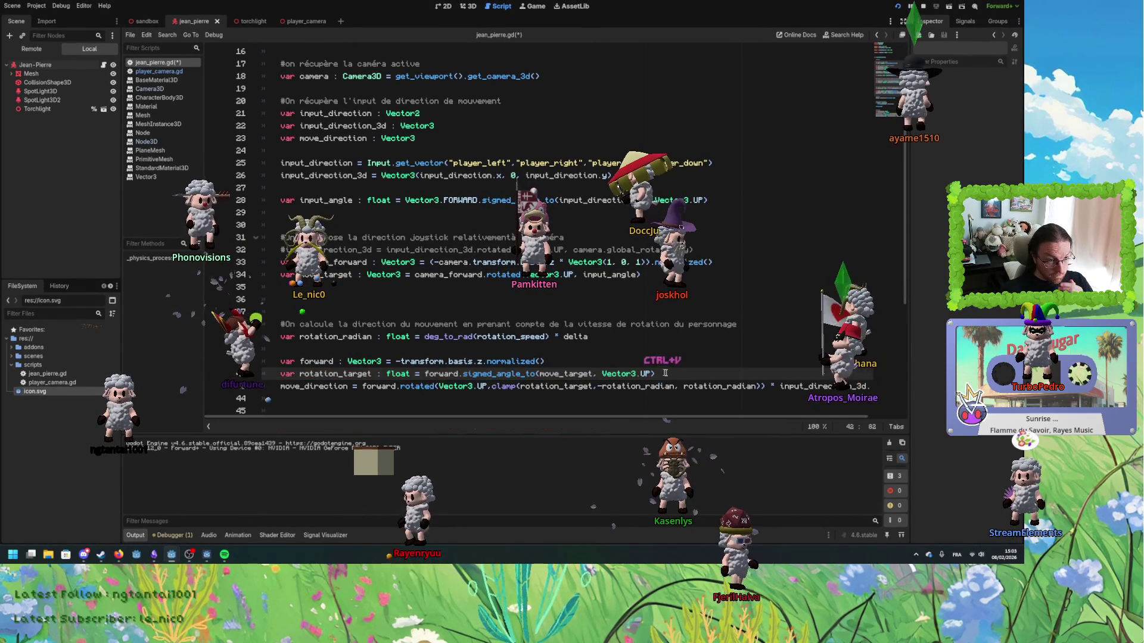
left_click(448, 374)
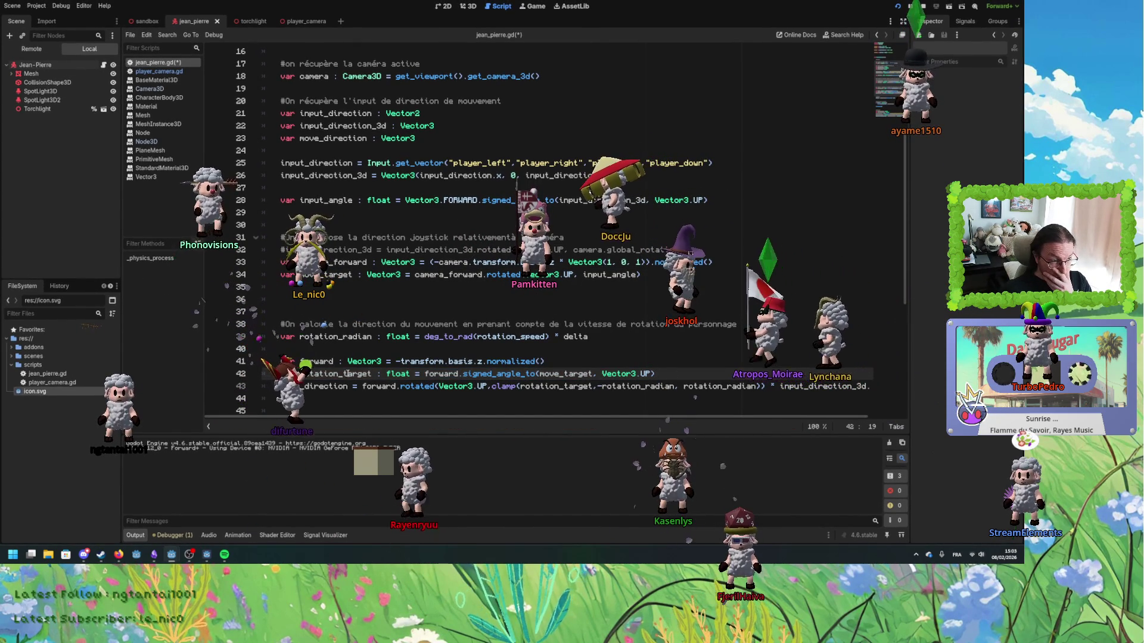
- Insert an empty line above the move_direction line
double_click(336, 374)
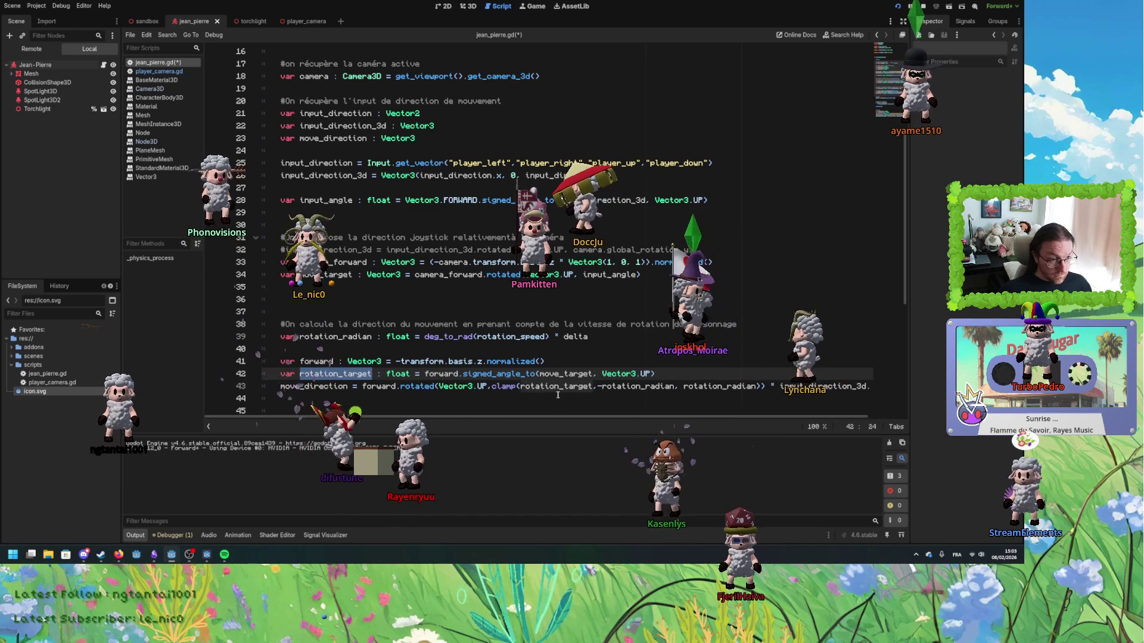
left_click(592, 386)
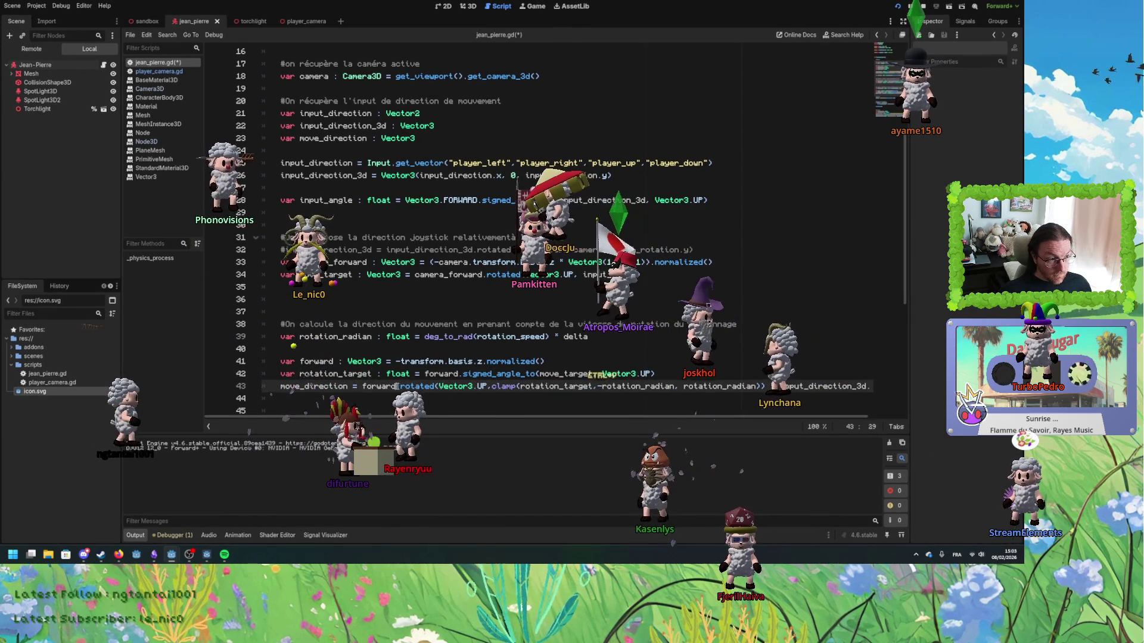
key("Home")
key("Return")
key("Up")
left_click(363, 398)
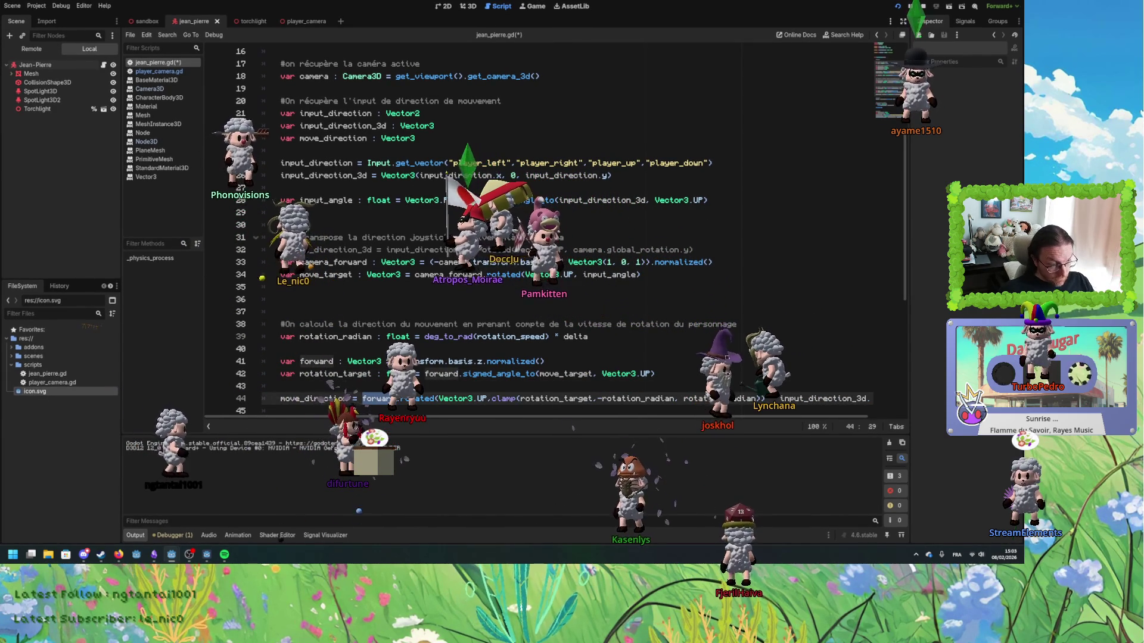
- Rename the rotation_radian declaration on line 39 to rotation_limit_radian
key("Right")
key("Right")
key("Right")
key("Right")
key("Right")
key("Right")
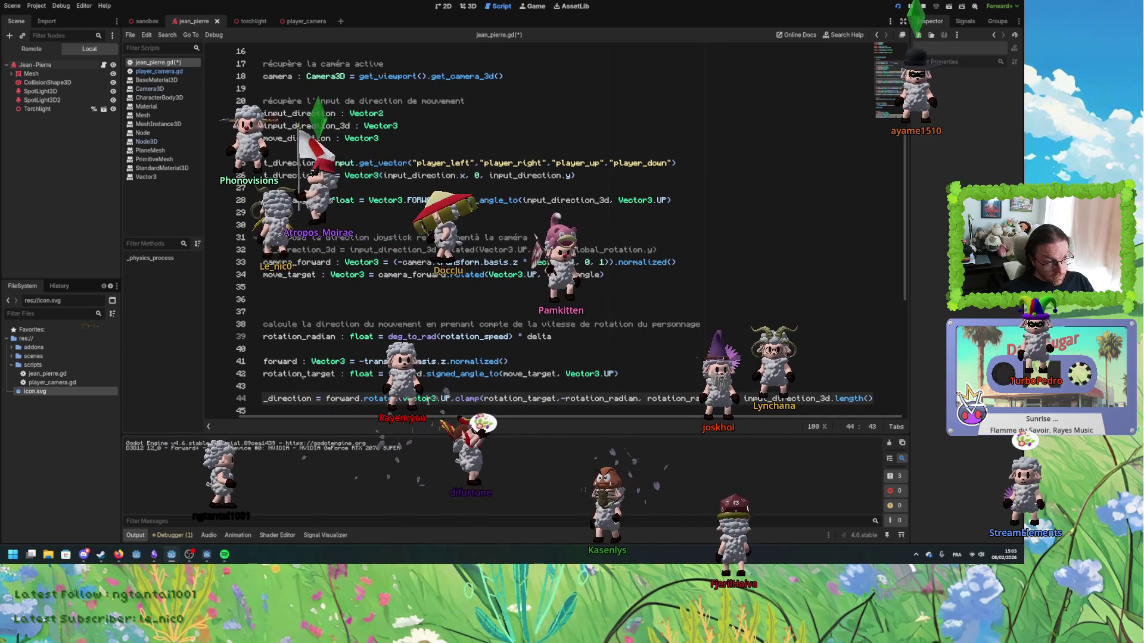
double_click(312, 374)
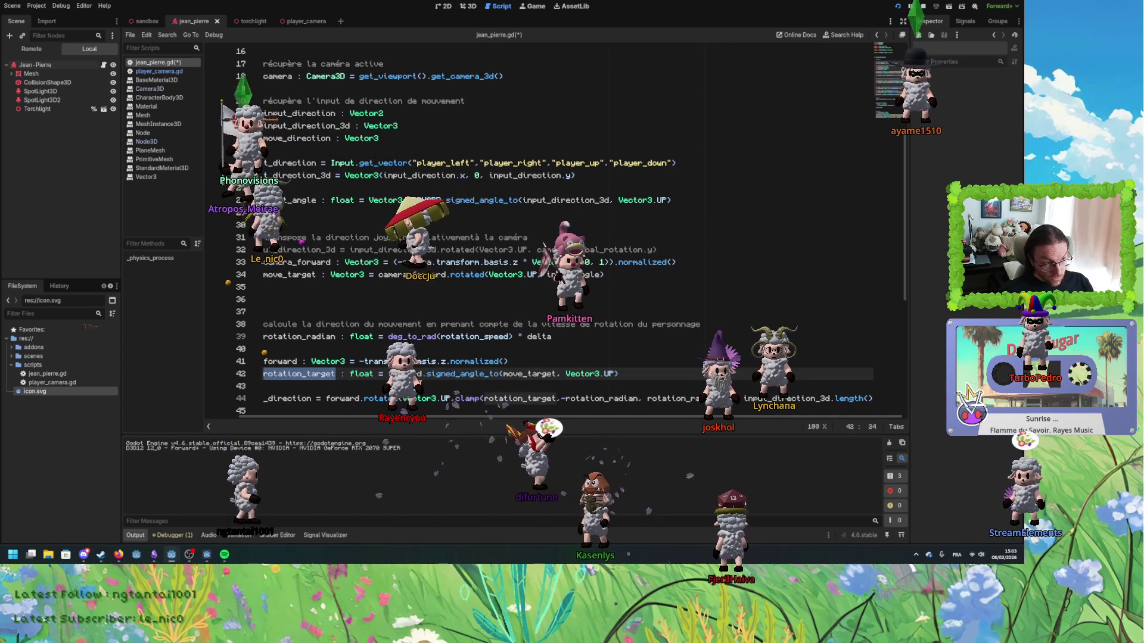
left_click_drag(562, 399, 700, 398)
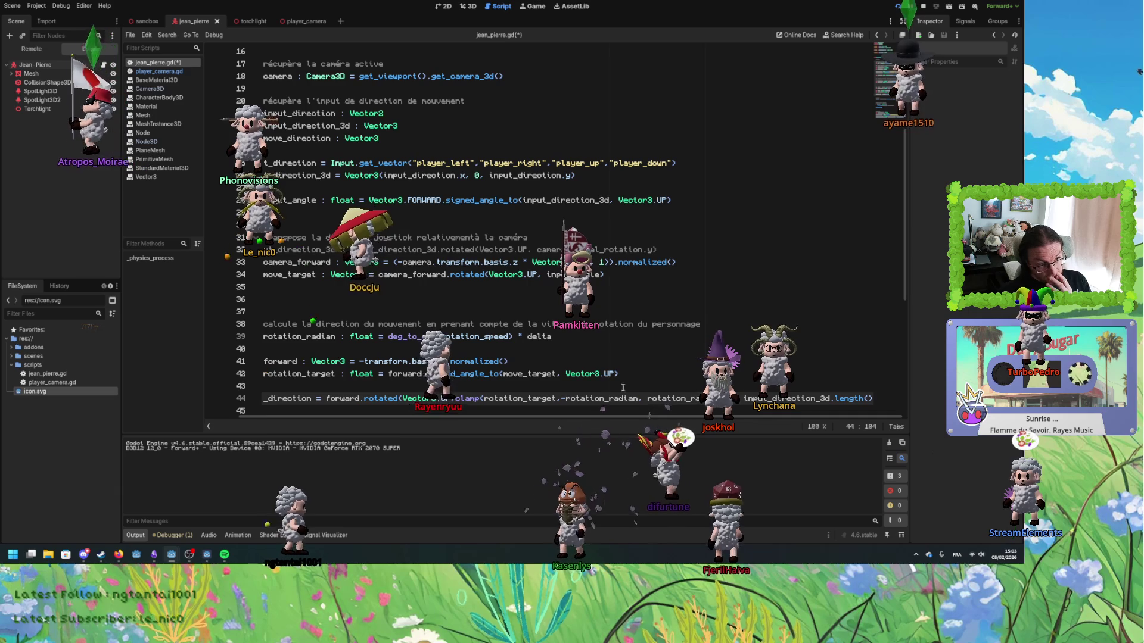
left_click(301, 337)
type("_limit")
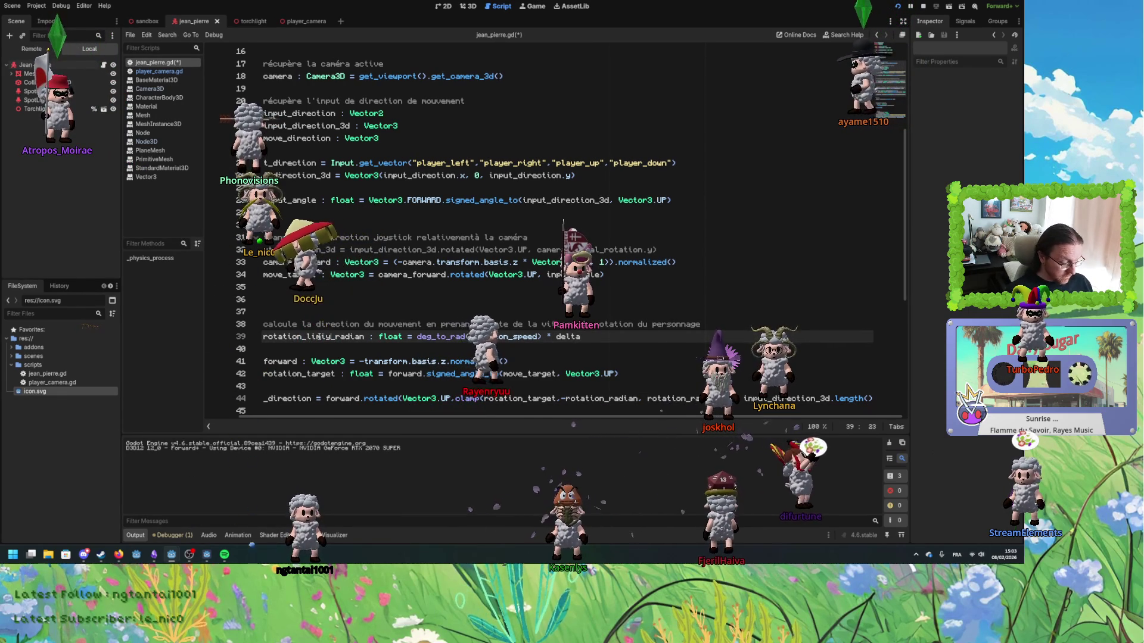
key("BackSpace")
- Replace both rotation_radian clamp limits on line 44 with rotation_limit_radian
double_click(322, 337)
key("ctrl+c")
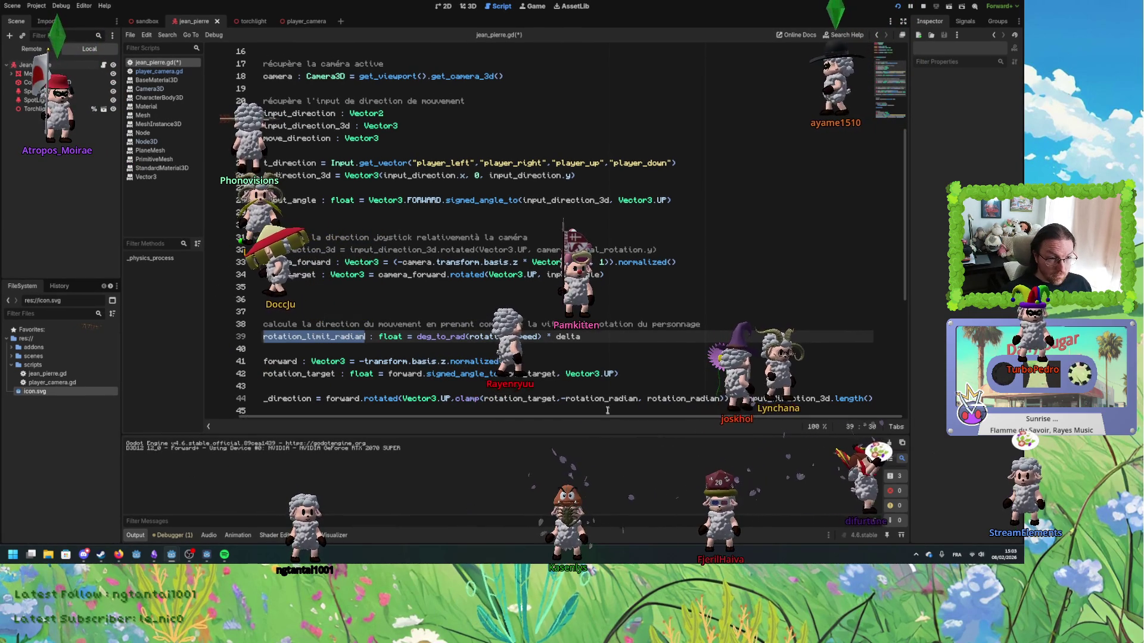
double_click(619, 398)
key("ctrl+v")
double_click(706, 398)
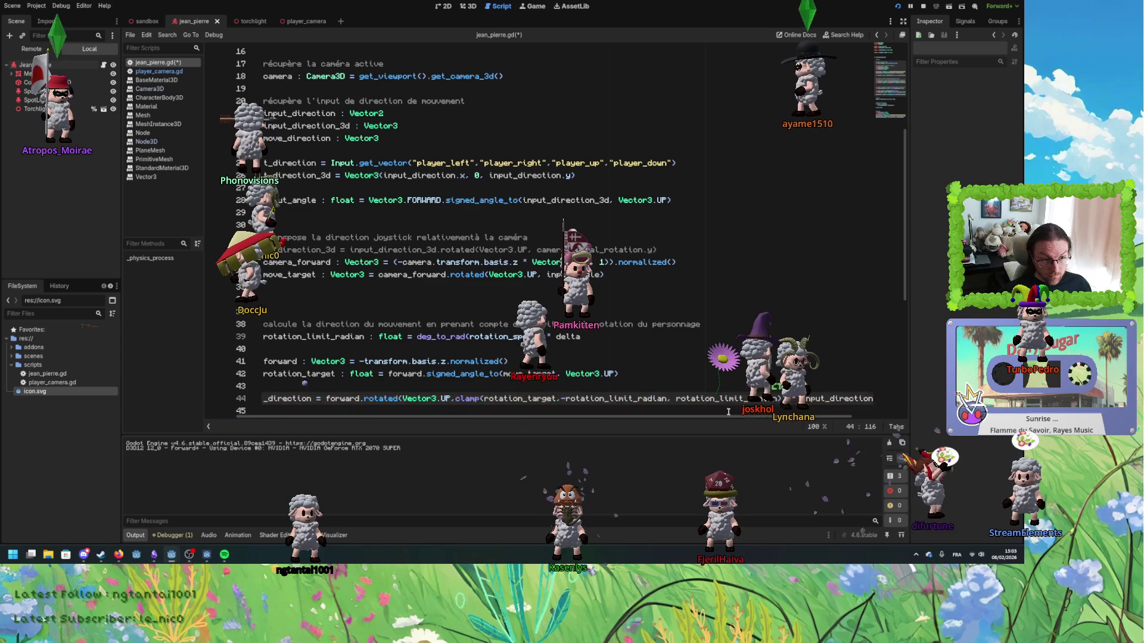
key("ctrl+v")
scroll(701, 410, "down", 6)
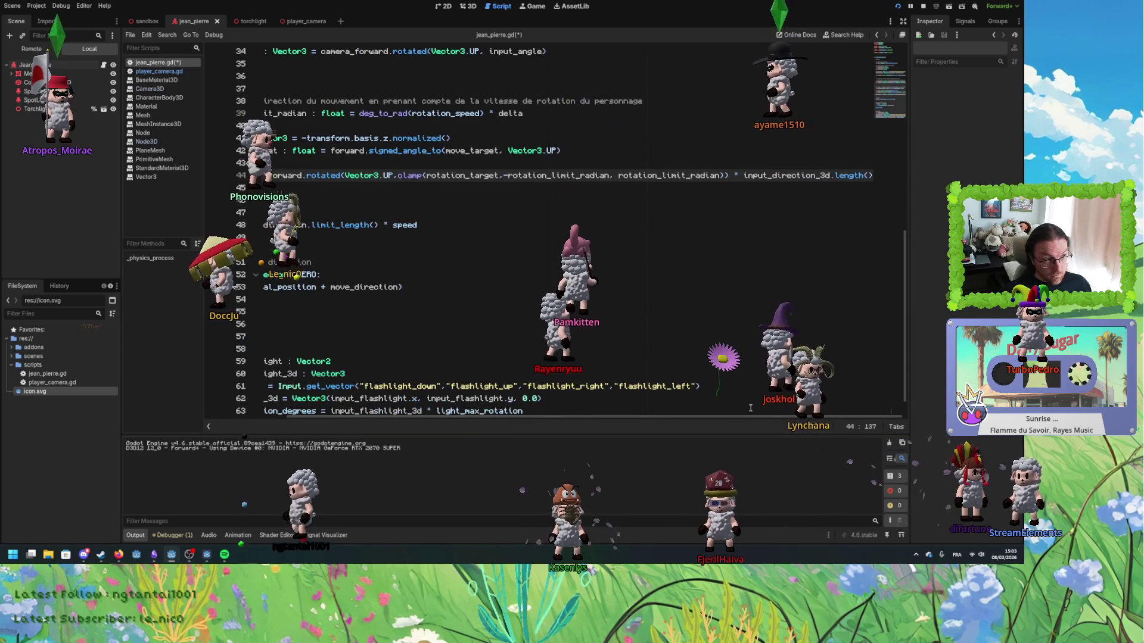
- Save the renamed jean_pierre.gd script and launch the game
left_click(474, 274)
scroll(474, 339, "up", 2)
key("ctrl+s")
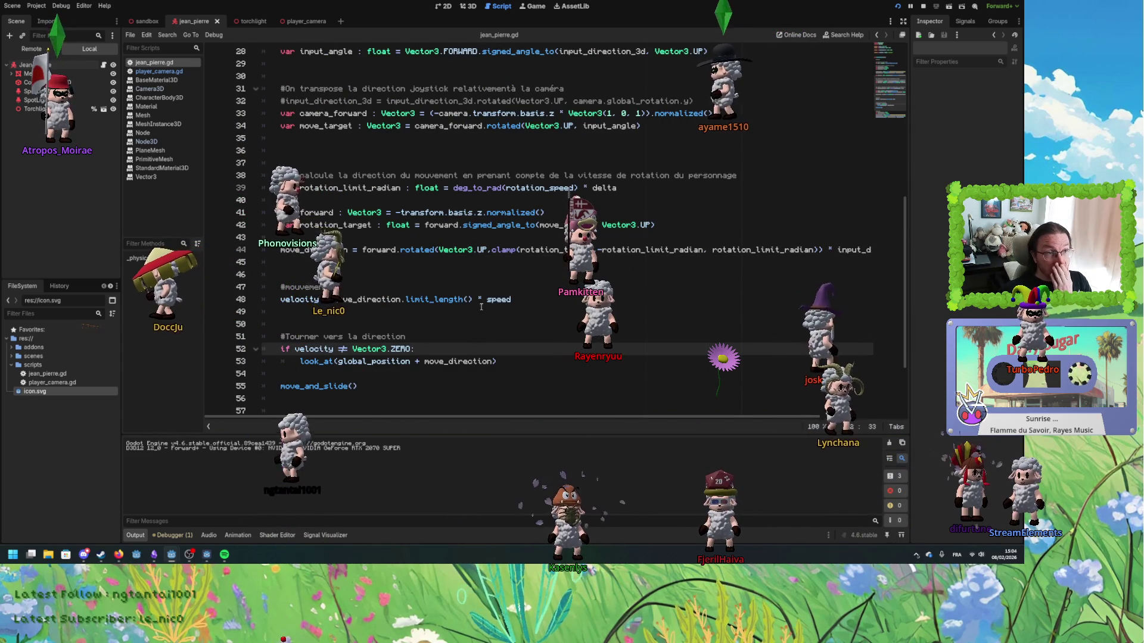
scroll(460, 287, "up", 2)
left_click(898, 7)
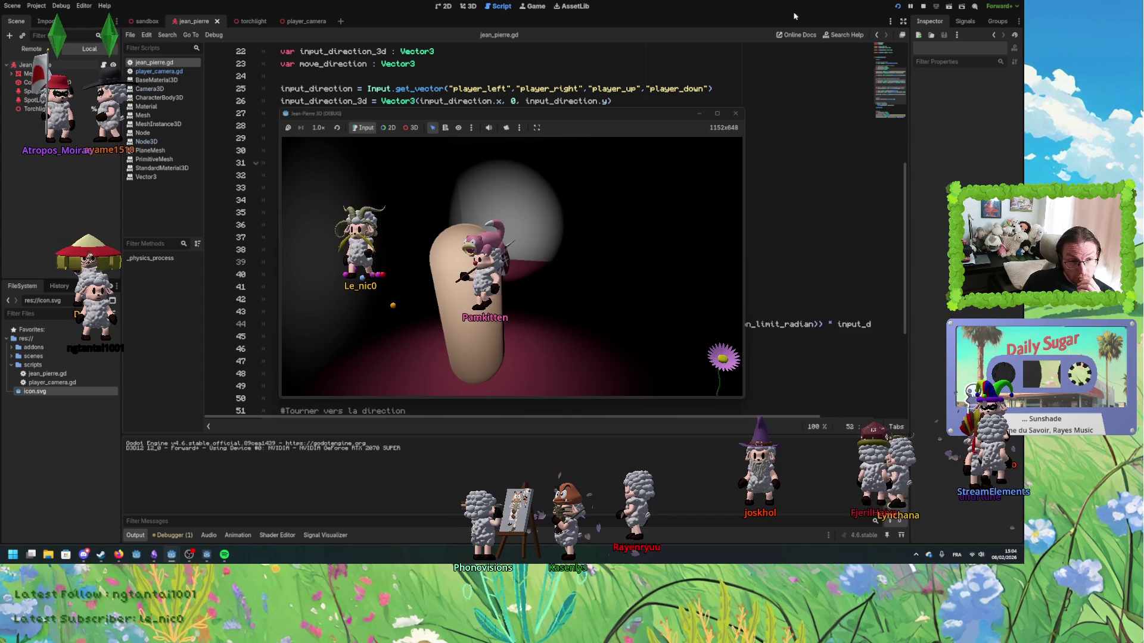
- Back in the script, start a new line below the look_at call on line 53
left_click(798, 279)
scroll(484, 343, "down", 2)
left_click(368, 361)
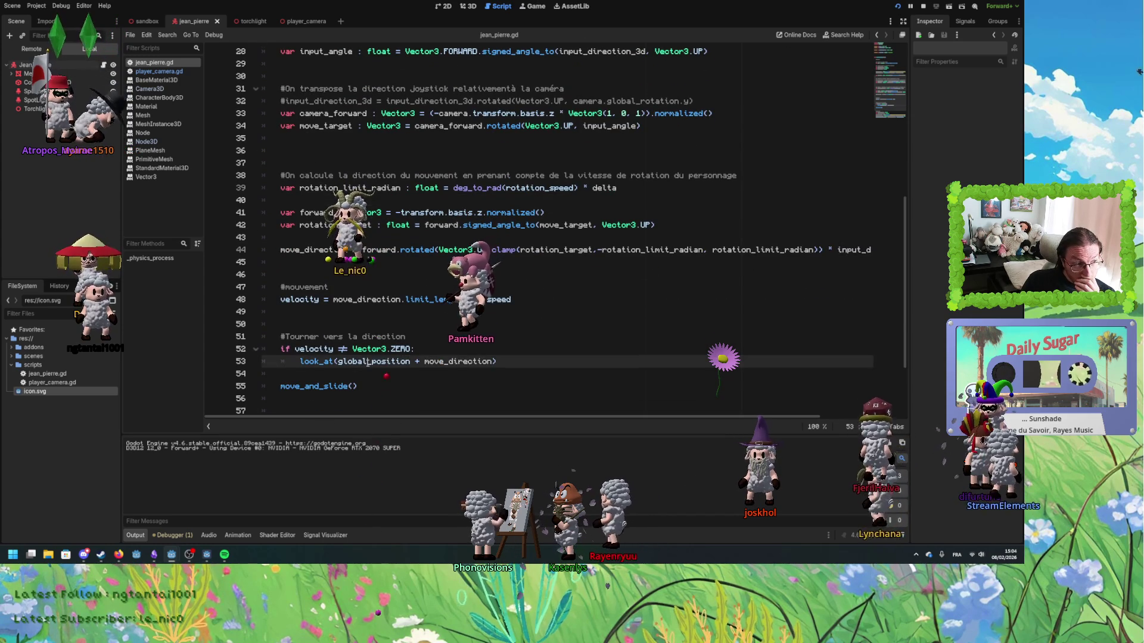
double_click(379, 362)
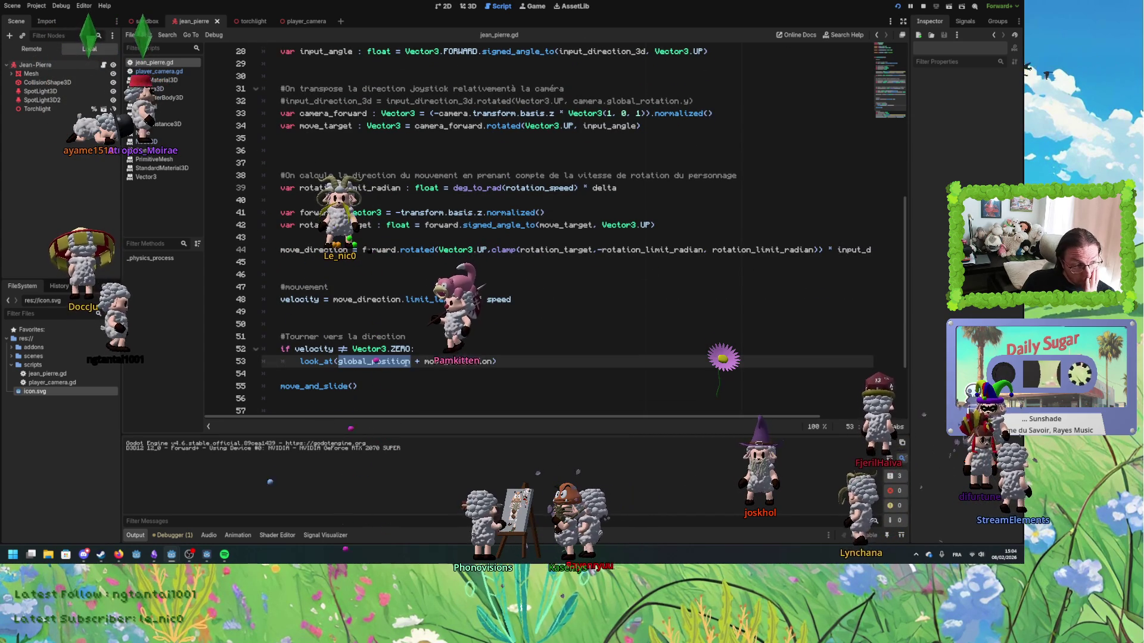
left_click(481, 363)
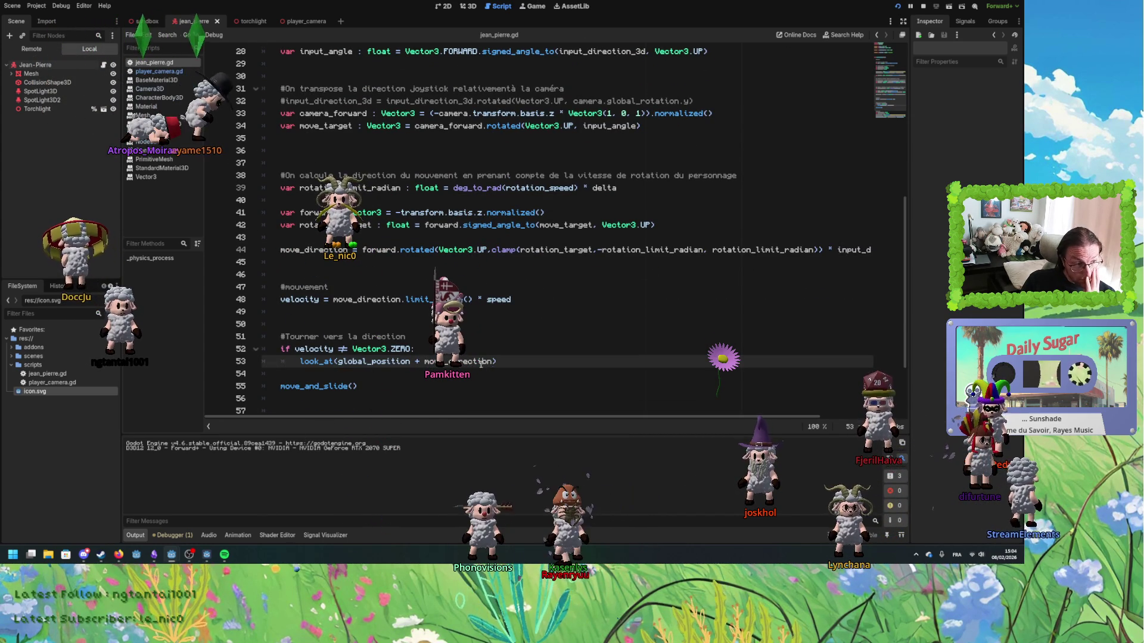
double_click(387, 361)
double_click(388, 363)
double_click(318, 362)
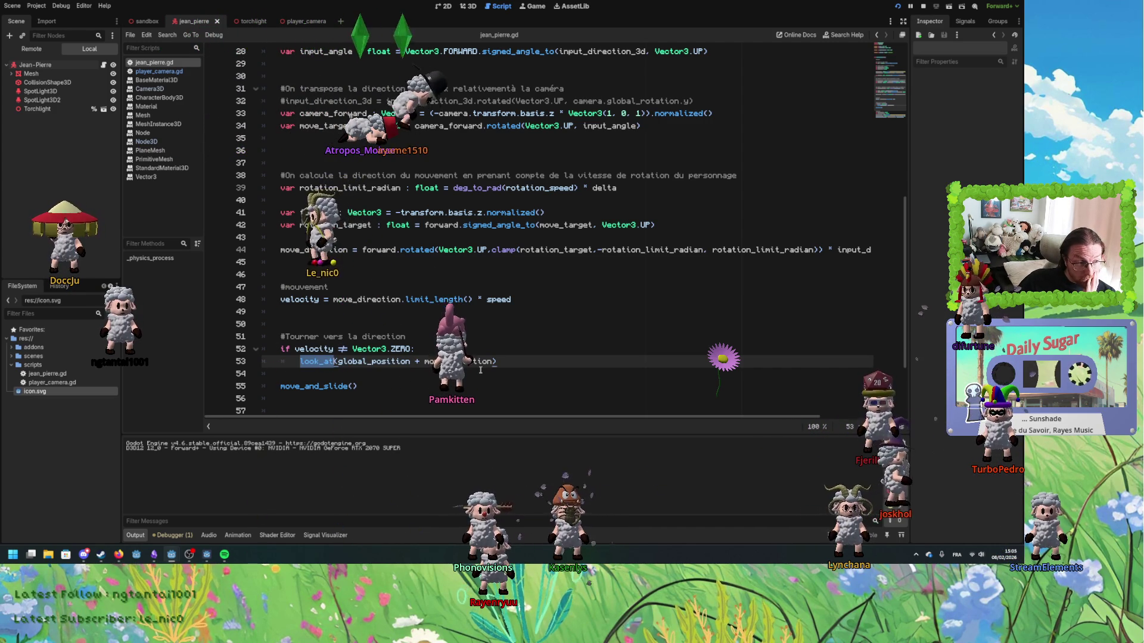
key("Return")
key("Return")
- Add print(-transform.basis.z.normalized()) below look_at, copying the expression from line 41
type("print(")
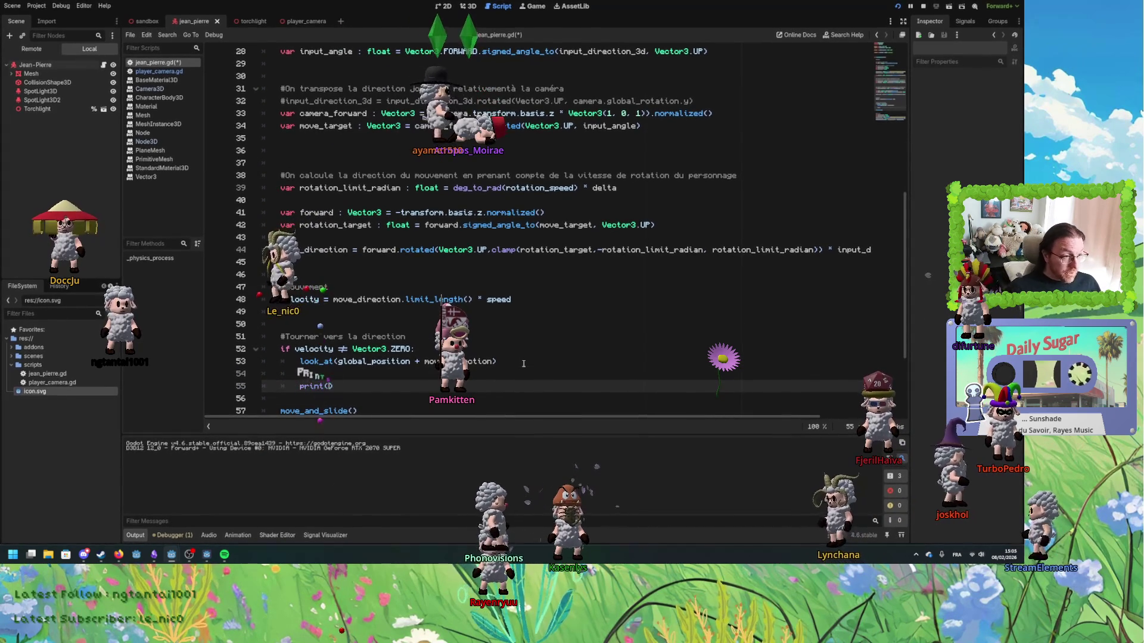
key("Home")
key("BackSpace")
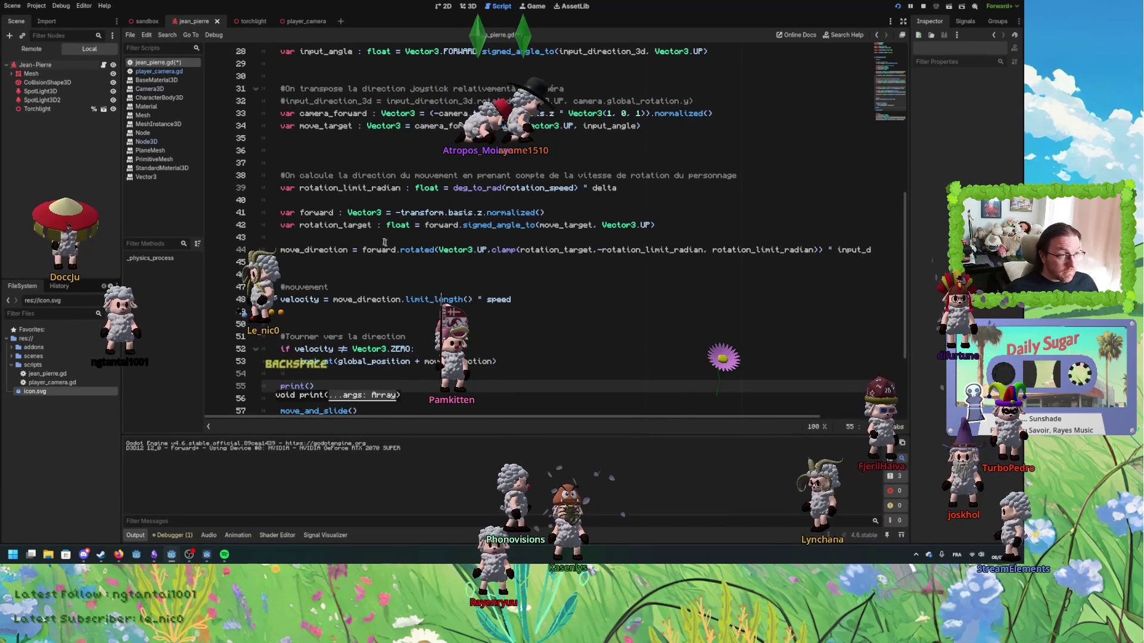
double_click(316, 212)
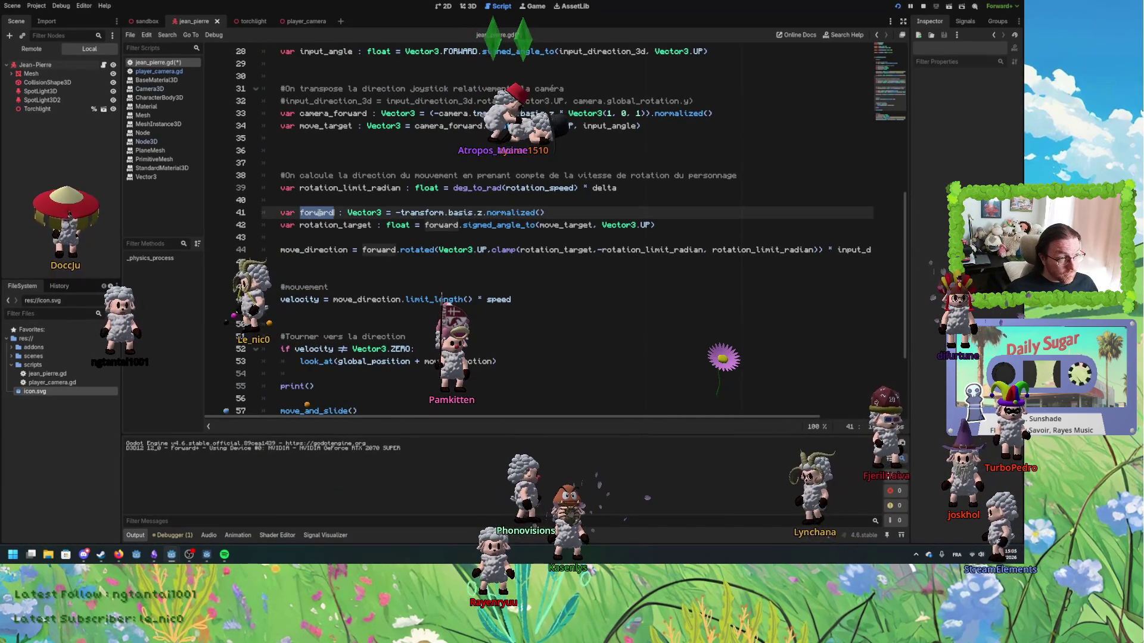
left_click(309, 384)
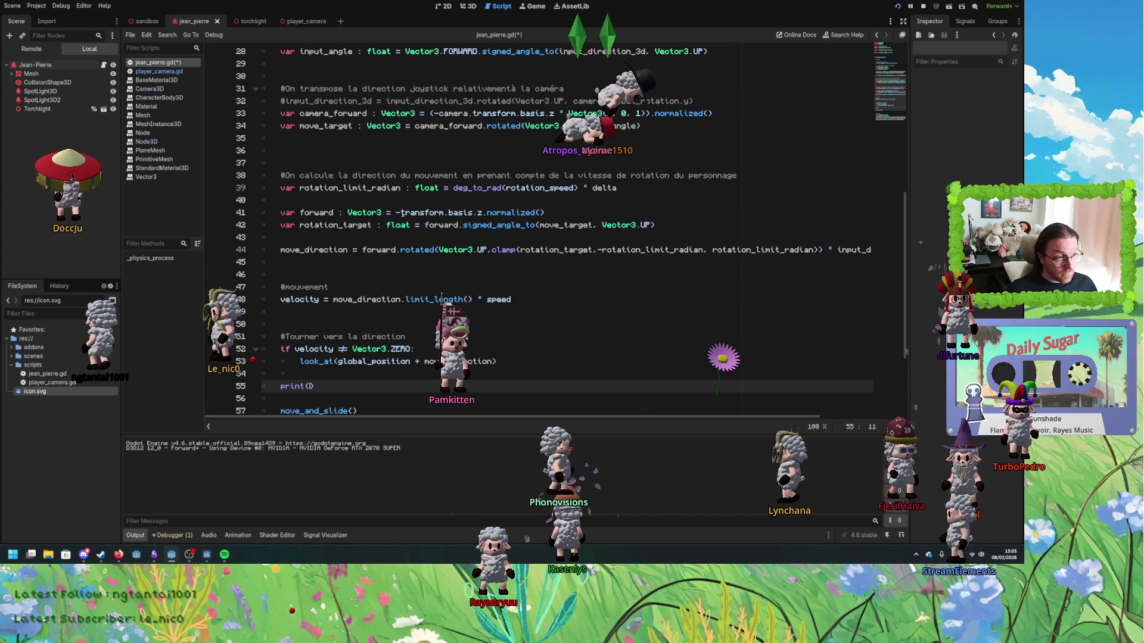
left_click_drag(396, 213, 546, 212)
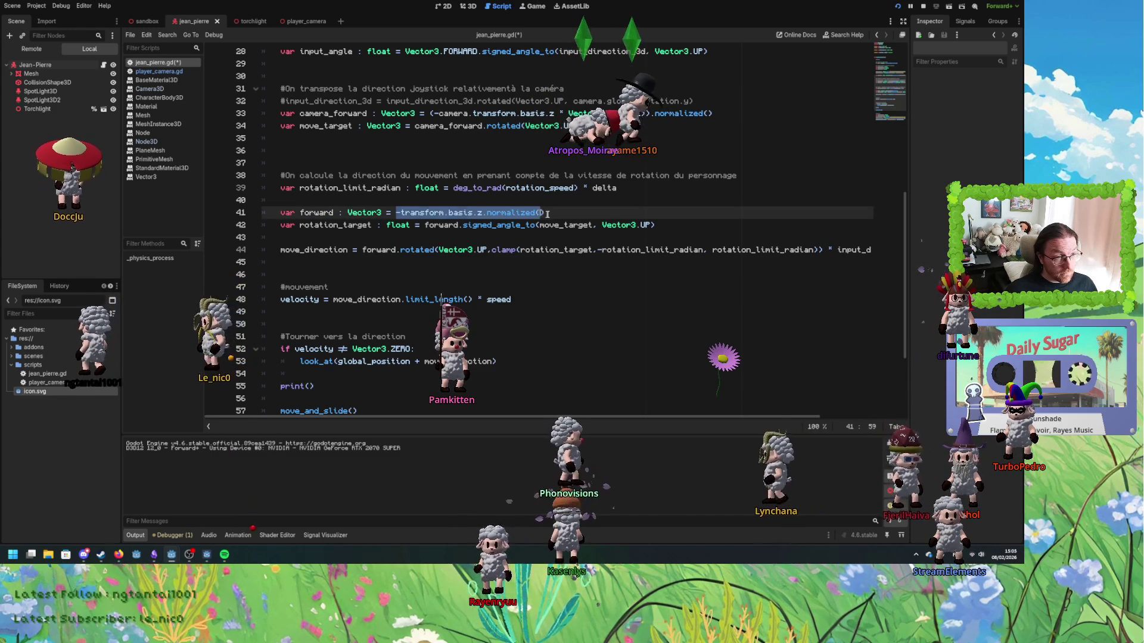
key("ctrl+c")
left_click(313, 386)
key("ctrl+v")
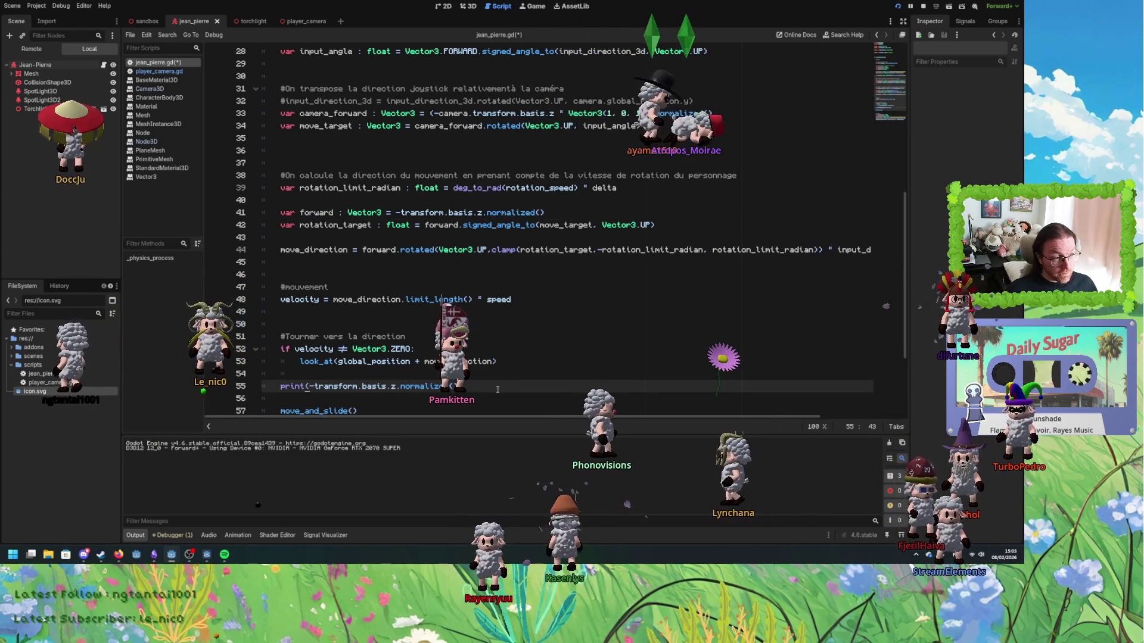
key("F5")
- Move the print line to just after move_and_slide() and save the script
key("ctrl+x")
scroll(453, 370, "down", 1)
left_click(393, 364)
key("Return")
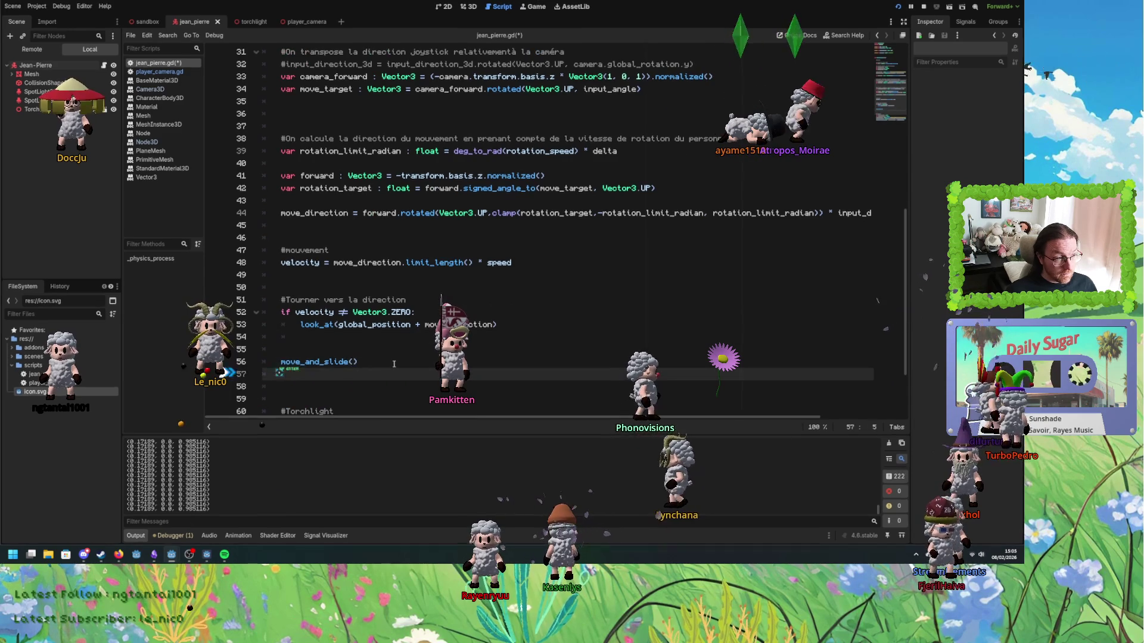
key("Return")
key("ctrl+v")
key("ctrl+s")
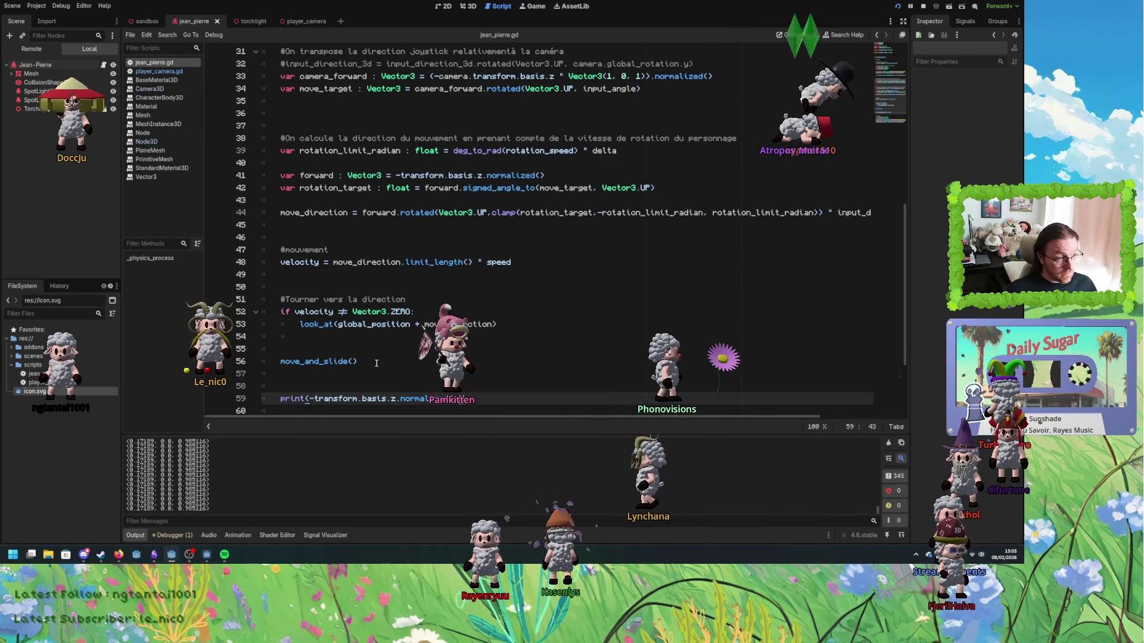
double_click(314, 312)
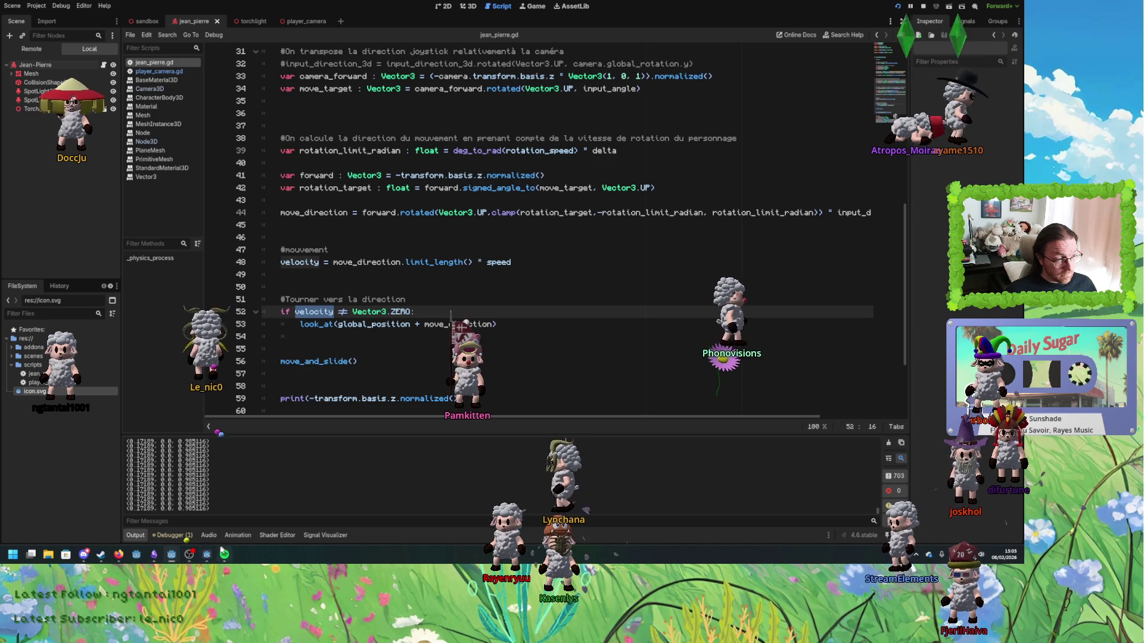
left_click(348, 362)
- Relaunch the game with F5, watch the forward-vector prints, then close the game window
key("F5")
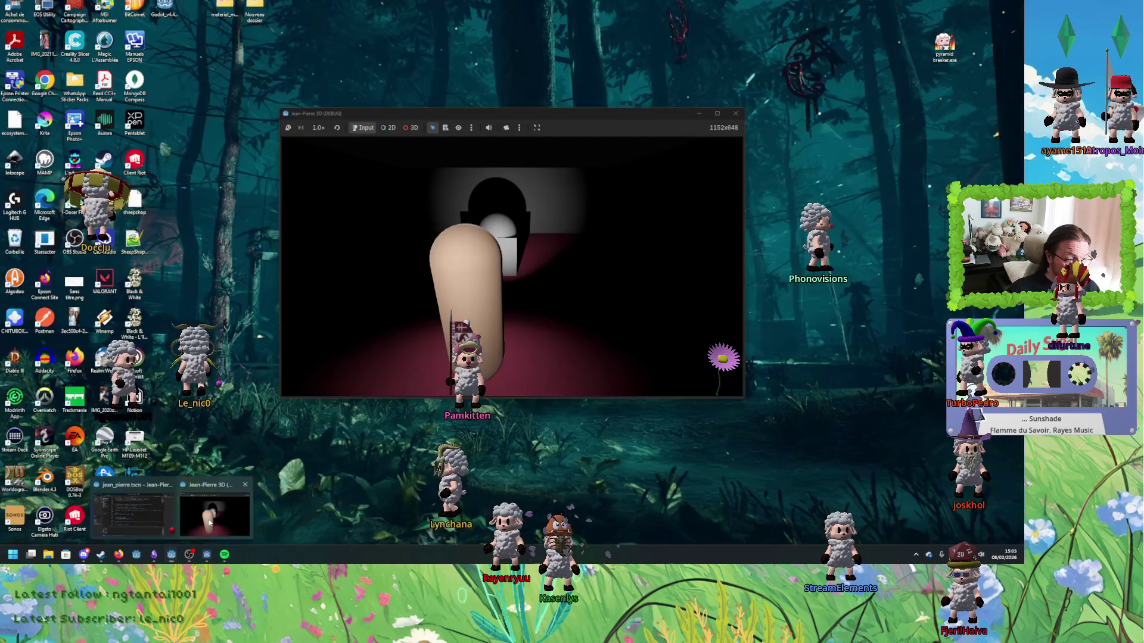
left_click(206, 515)
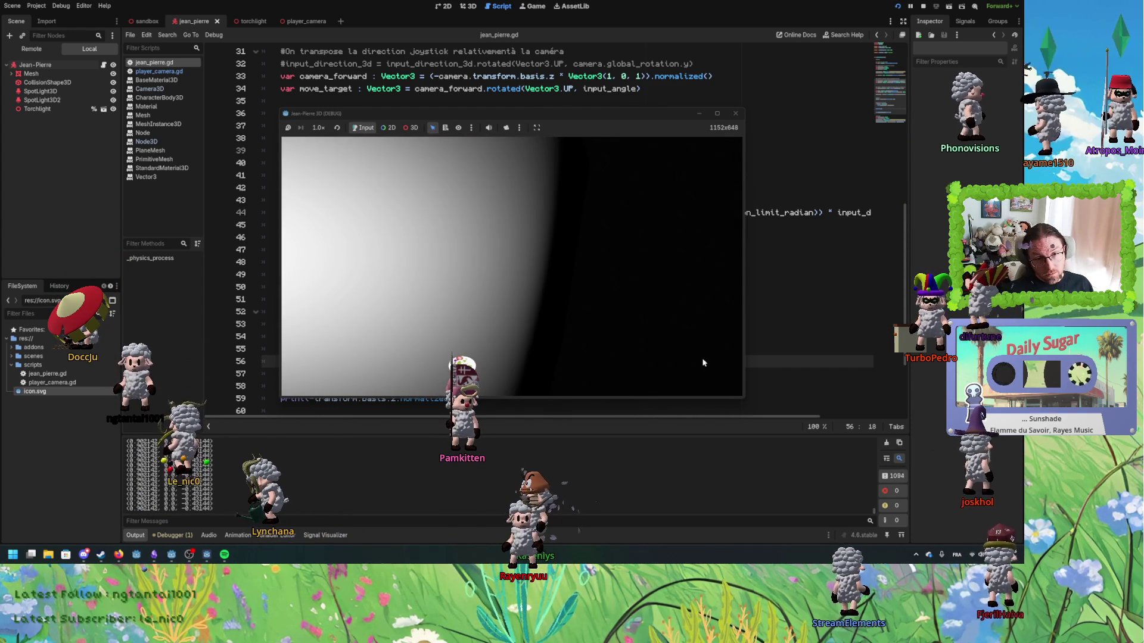
left_click(924, 8)
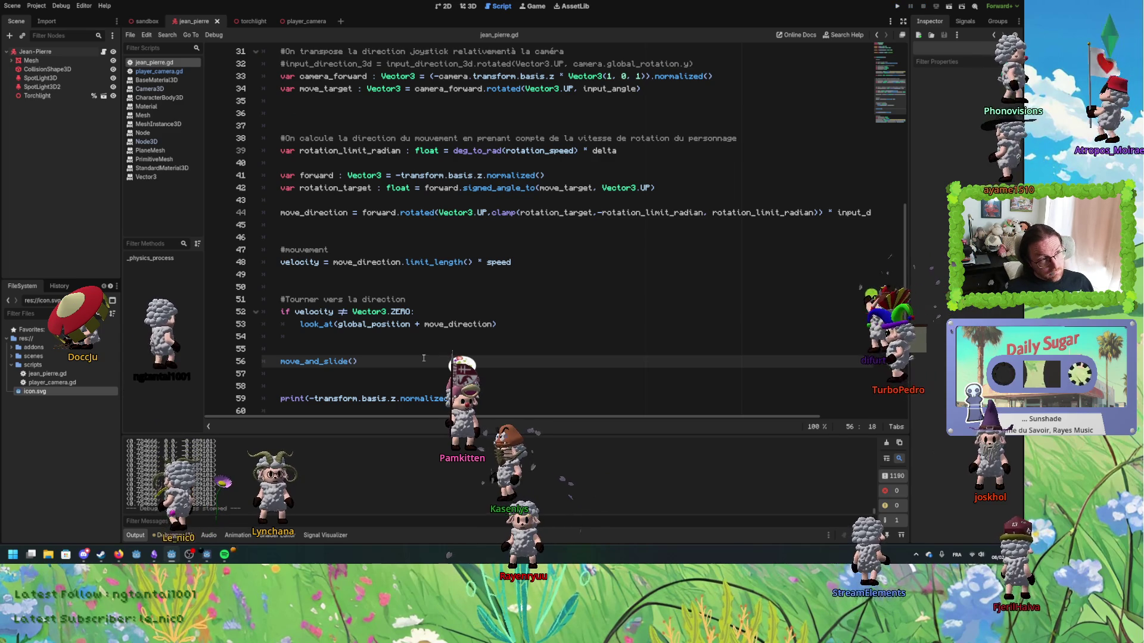
left_click(337, 186)
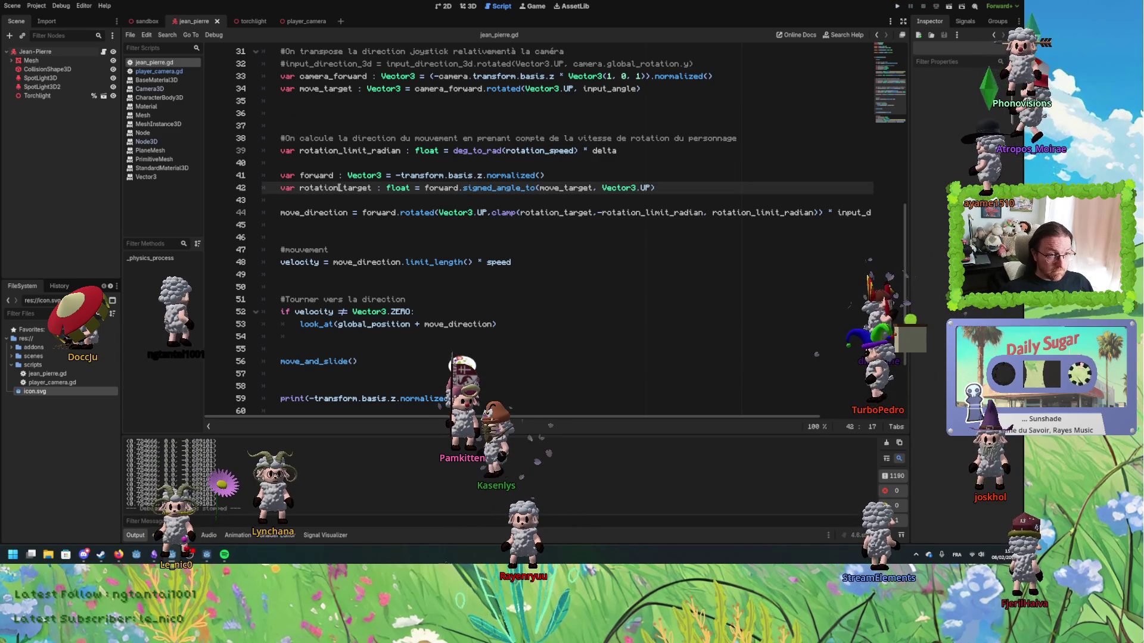
scroll(349, 193, "up", 2)
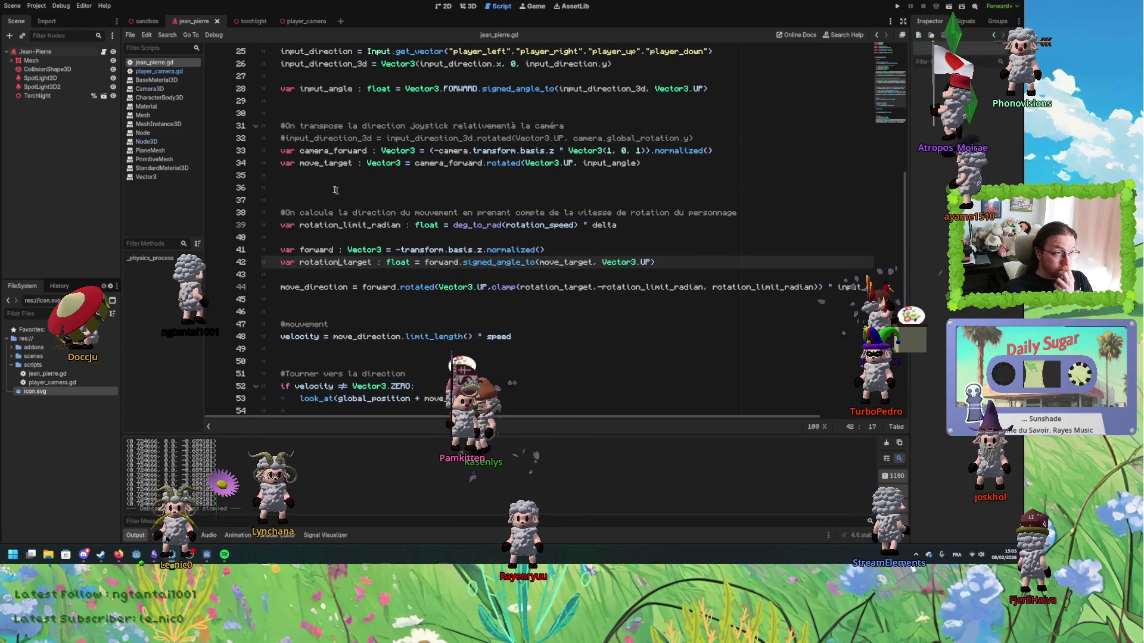
double_click(323, 162)
double_click(334, 150)
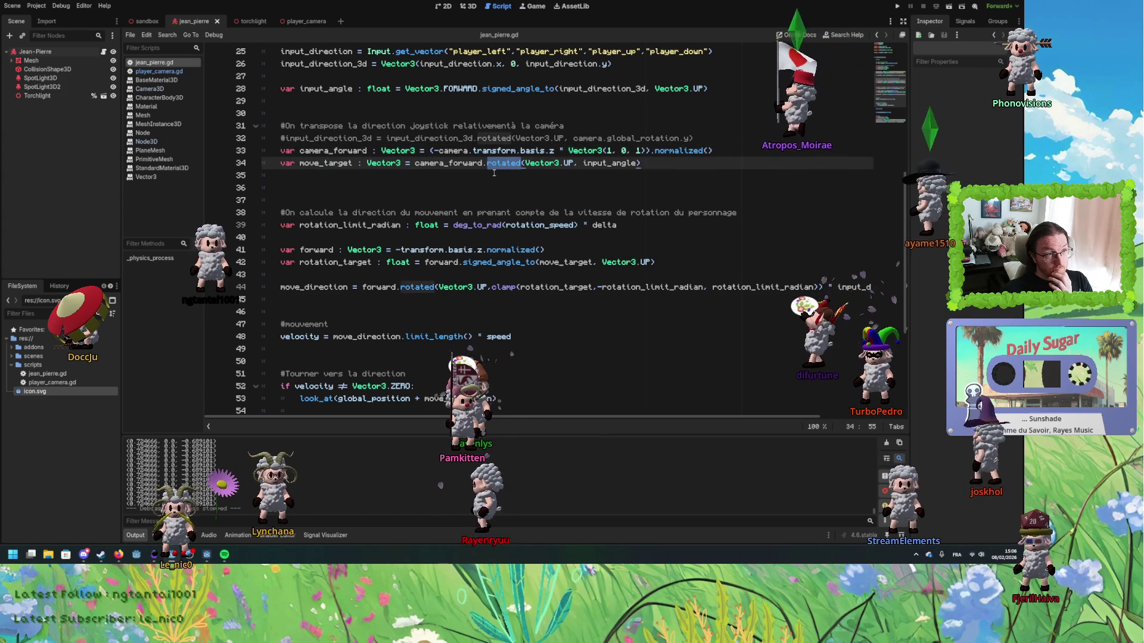
scroll(417, 149, "up", 1)
left_click(332, 126)
double_click(333, 127)
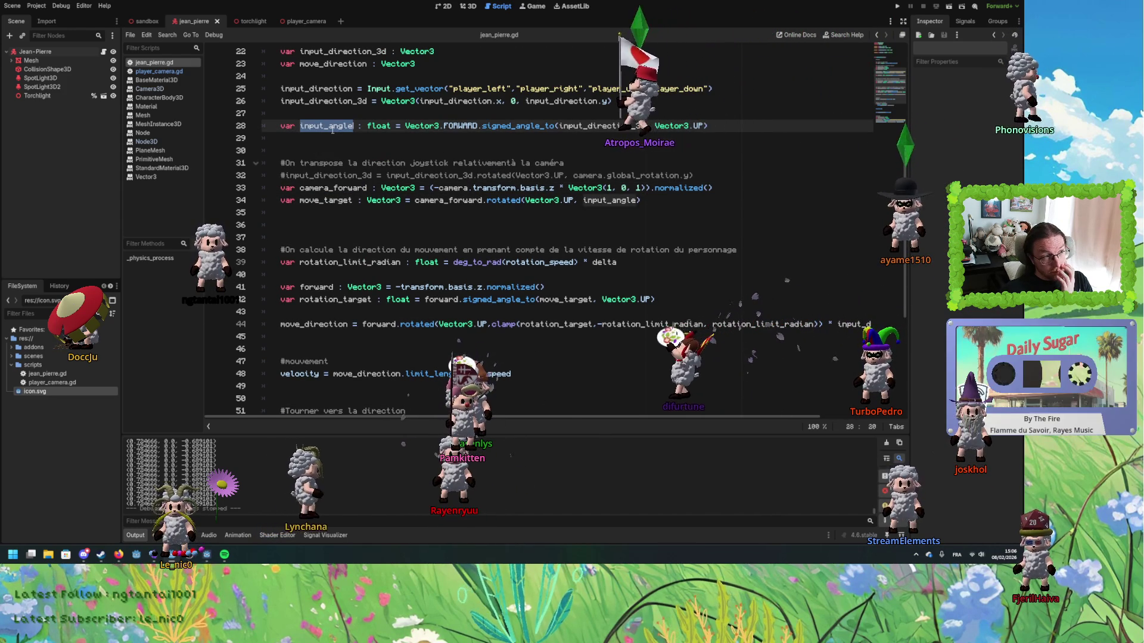
scroll(325, 132, "up", 1)
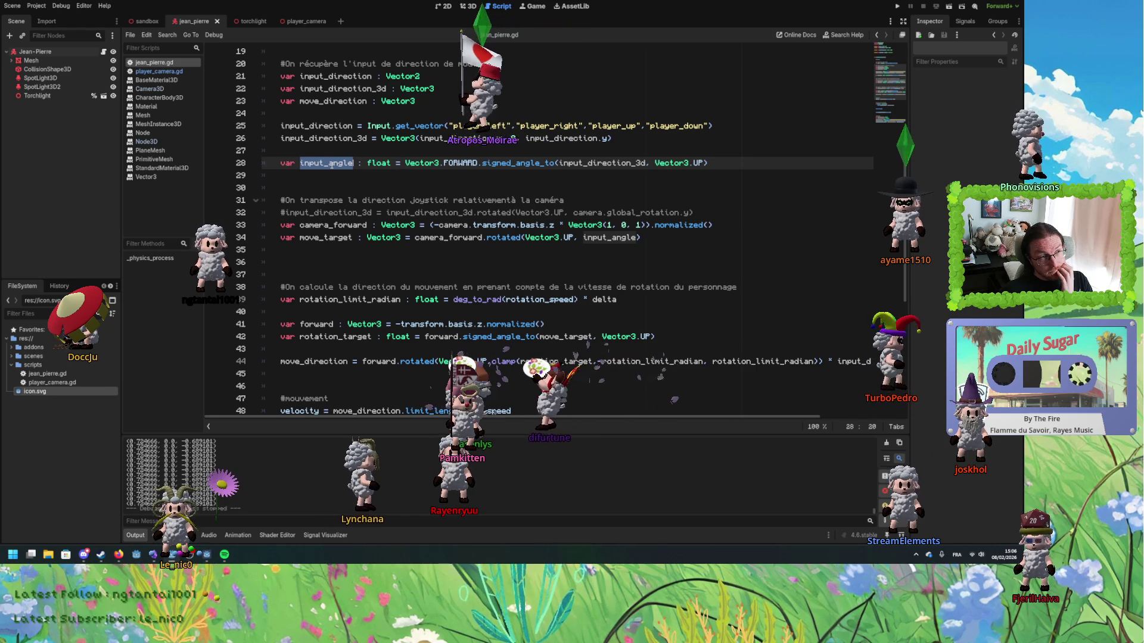
scroll(361, 319, "down", 4)
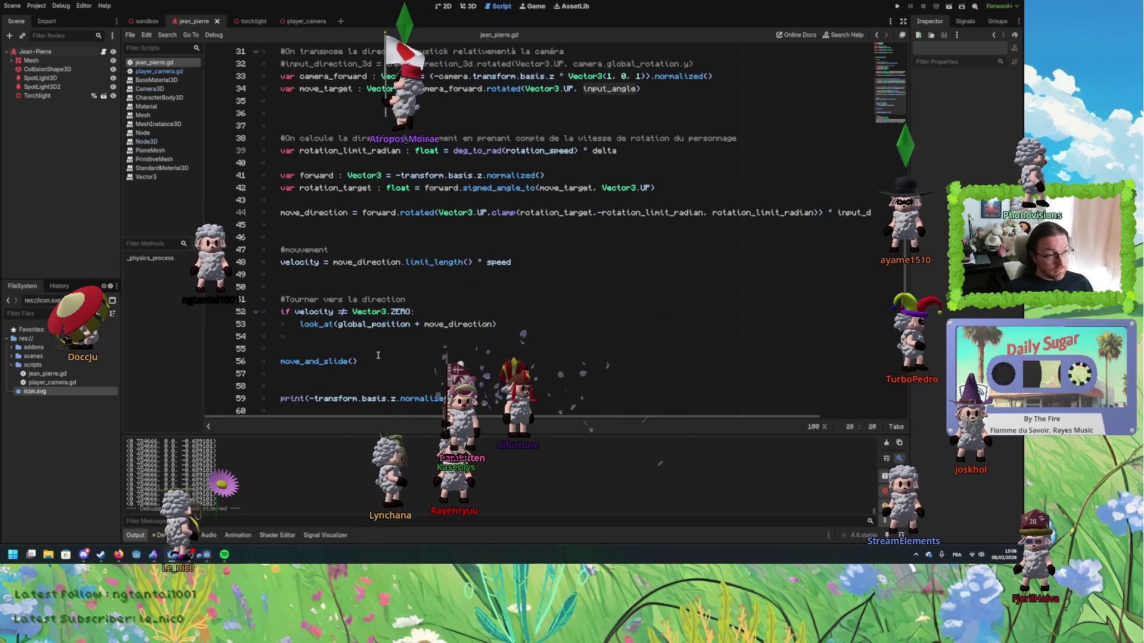
triple_click(357, 399)
key("ctrl+x")
- Paste the debug print under the input_angle line as print(input_angle) and launch the game
scroll(292, 245, "up", 6)
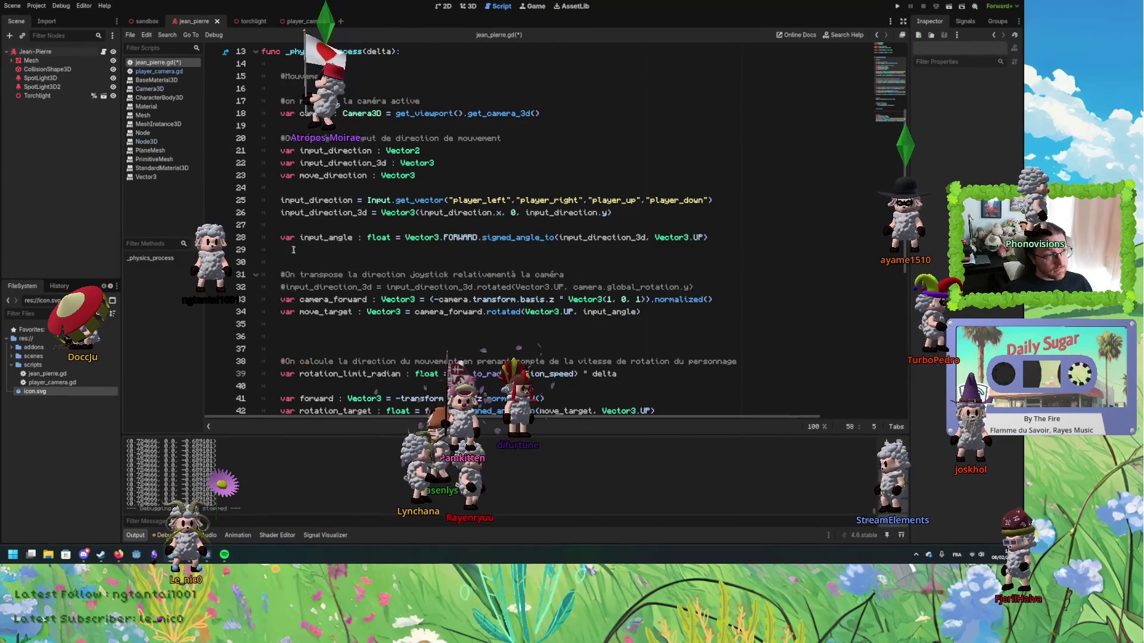
left_click(292, 262)
key("ctrl+v")
double_click(326, 237)
key("ctrl+c")
left_click_drag(314, 262, 456, 262)
key("ctrl+v")
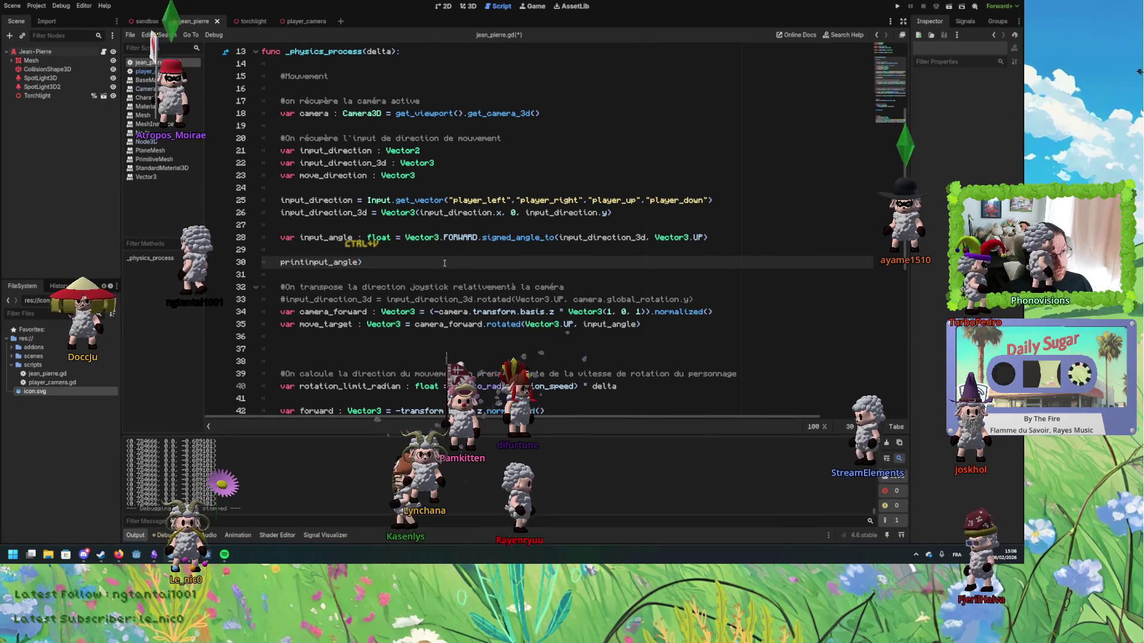
key("Left")
key("Left")
key("Left")
type("(")
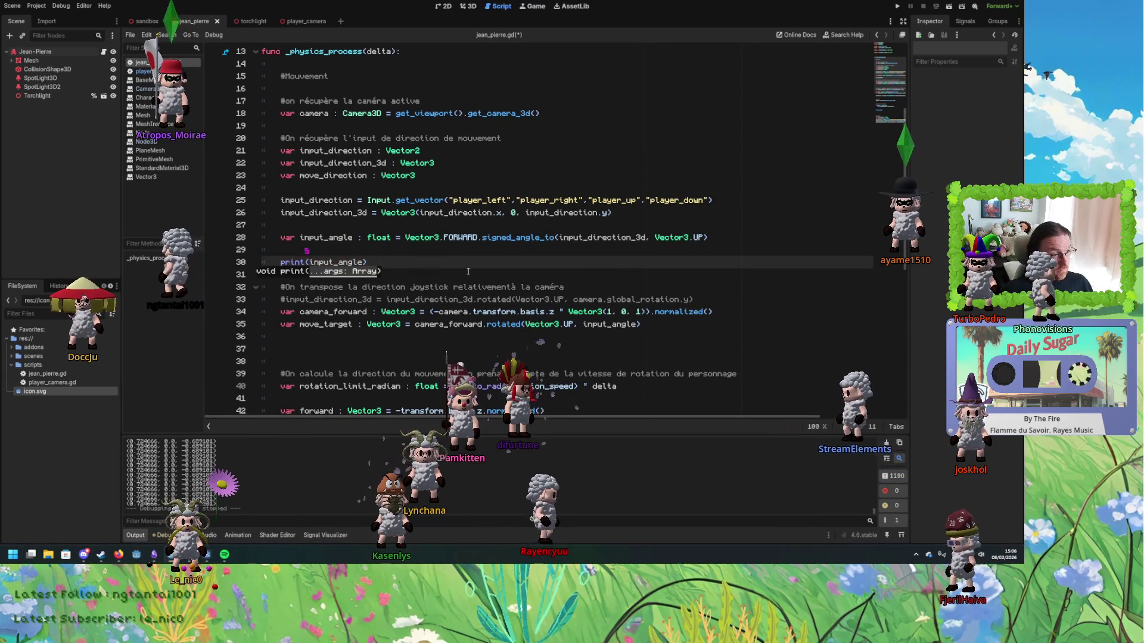
left_click(897, 6)
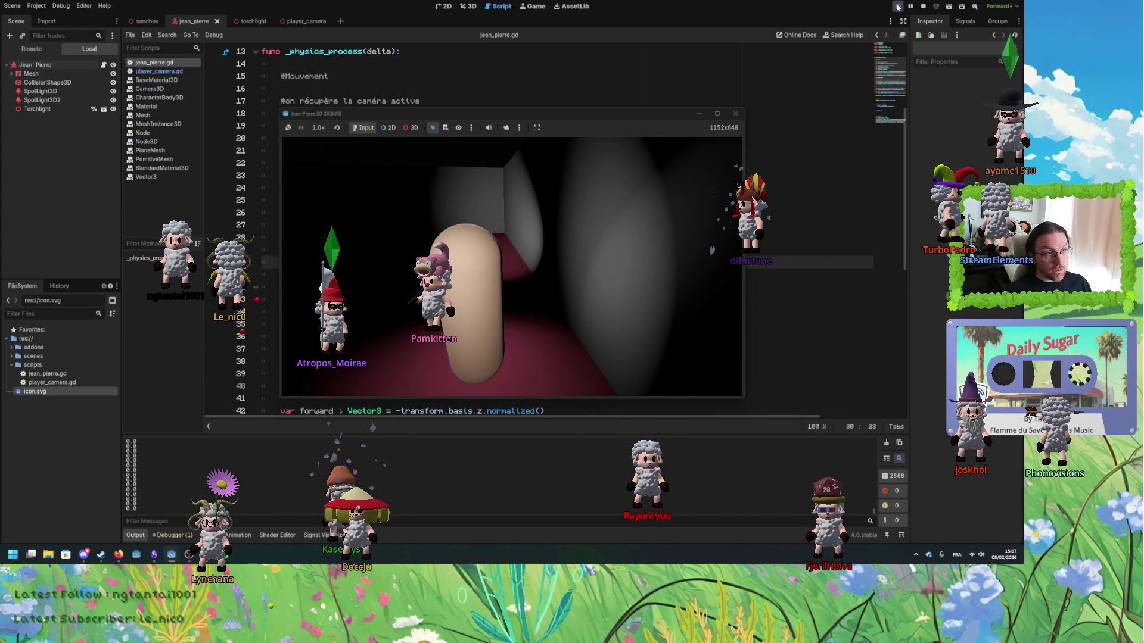
- Move the print below the camera_forward line as print(camera_forward) and save
left_click(682, 45)
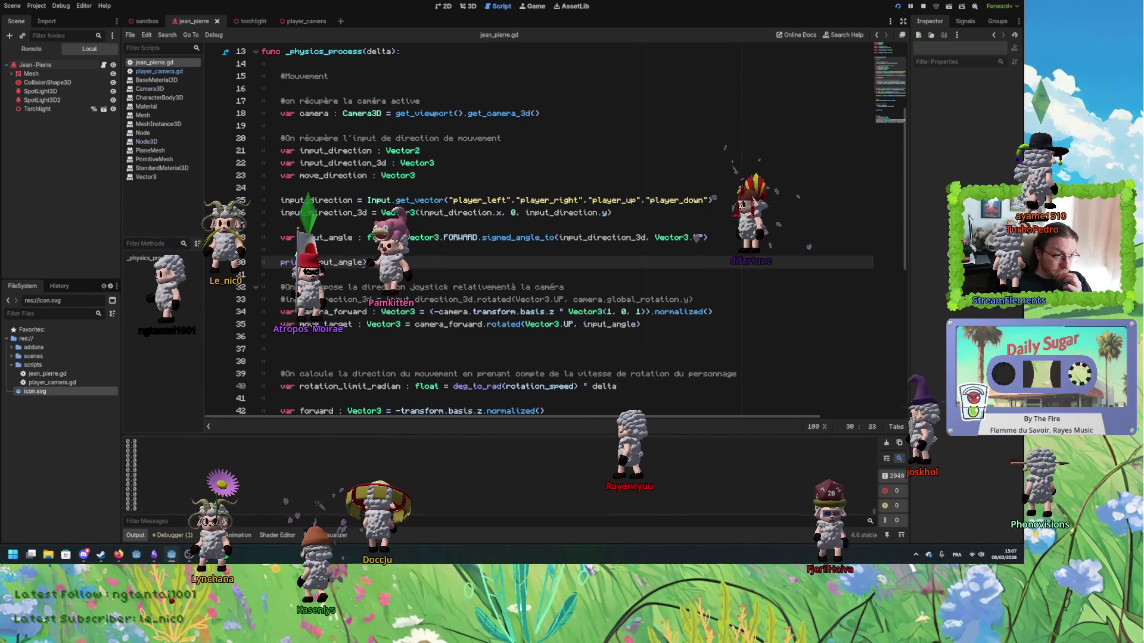
key("ctrl+shift+k")
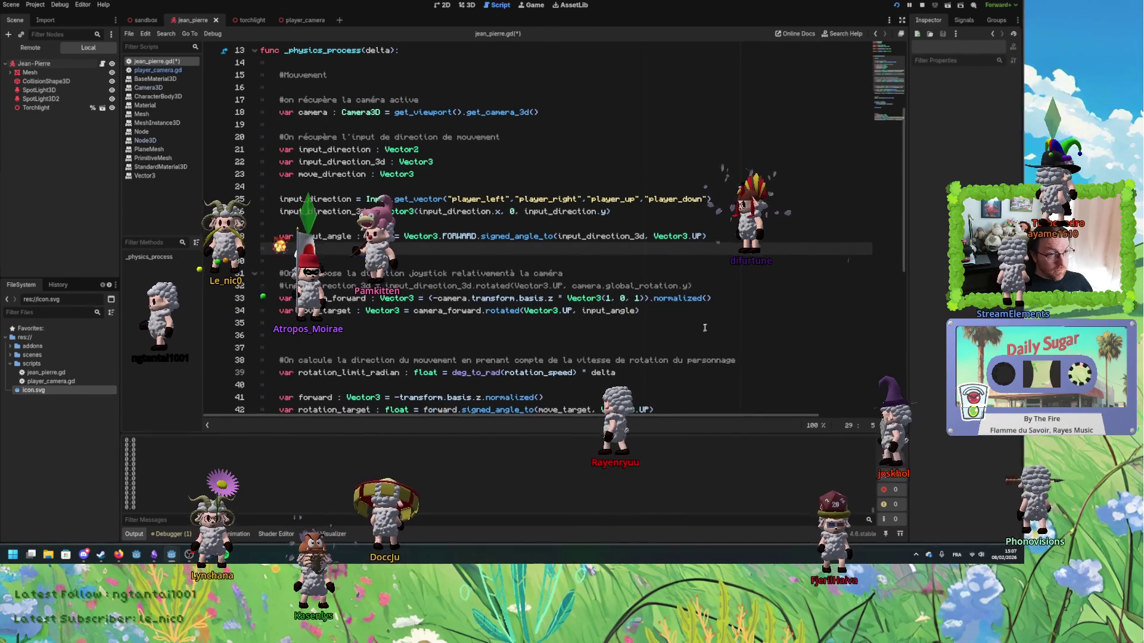
left_click(730, 295)
key("Return")
key("Return")
key("ctrl+v")
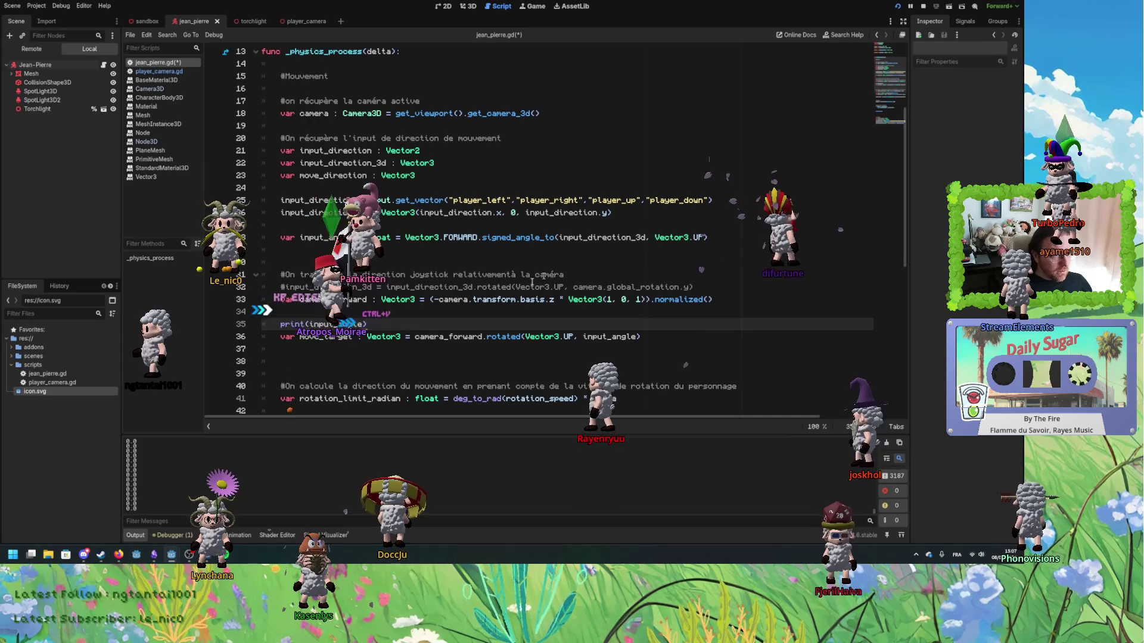
double_click(349, 299)
double_click(335, 324)
key("ctrl+v")
left_click(392, 323)
key("ctrl+s")
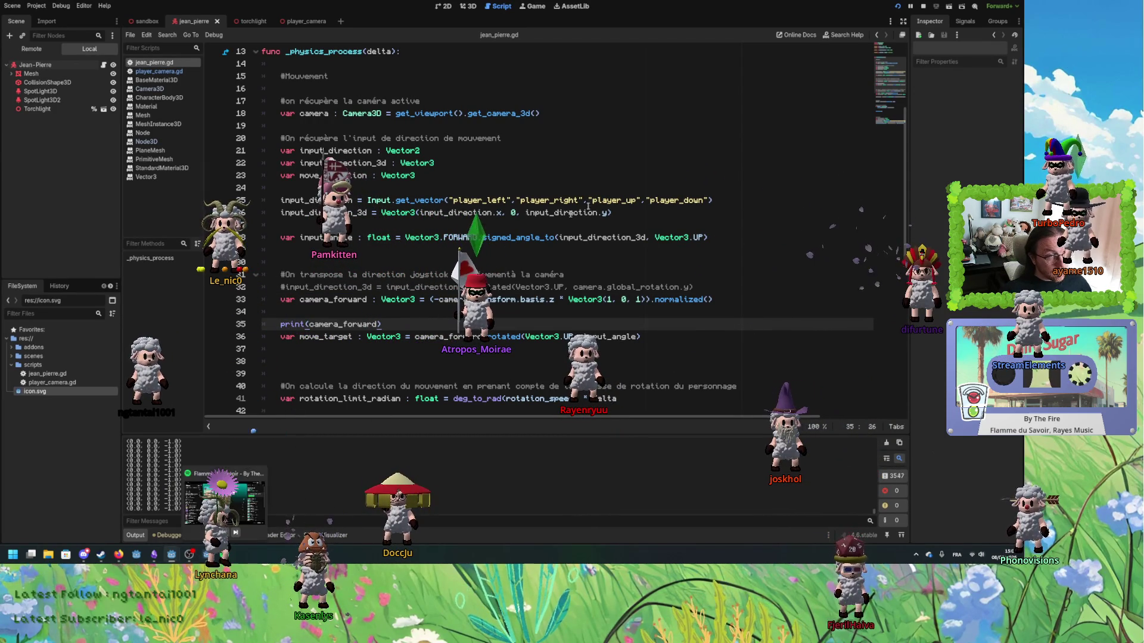
- Run the game and walk the character with W and D to watch camera_forward values
left_click(897, 8)
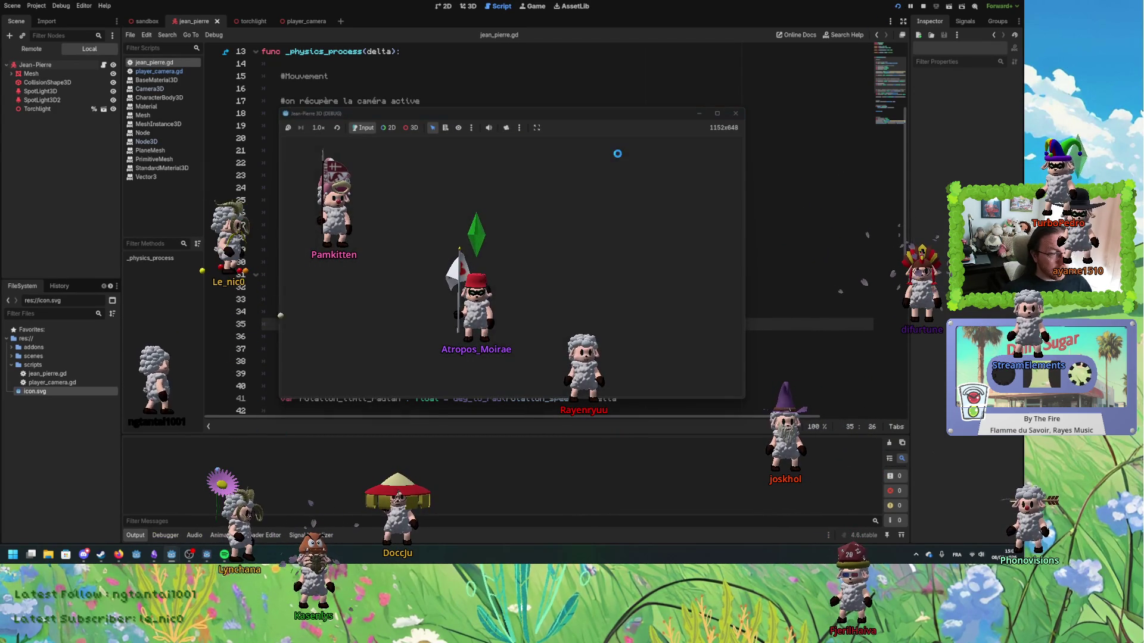
key("w")
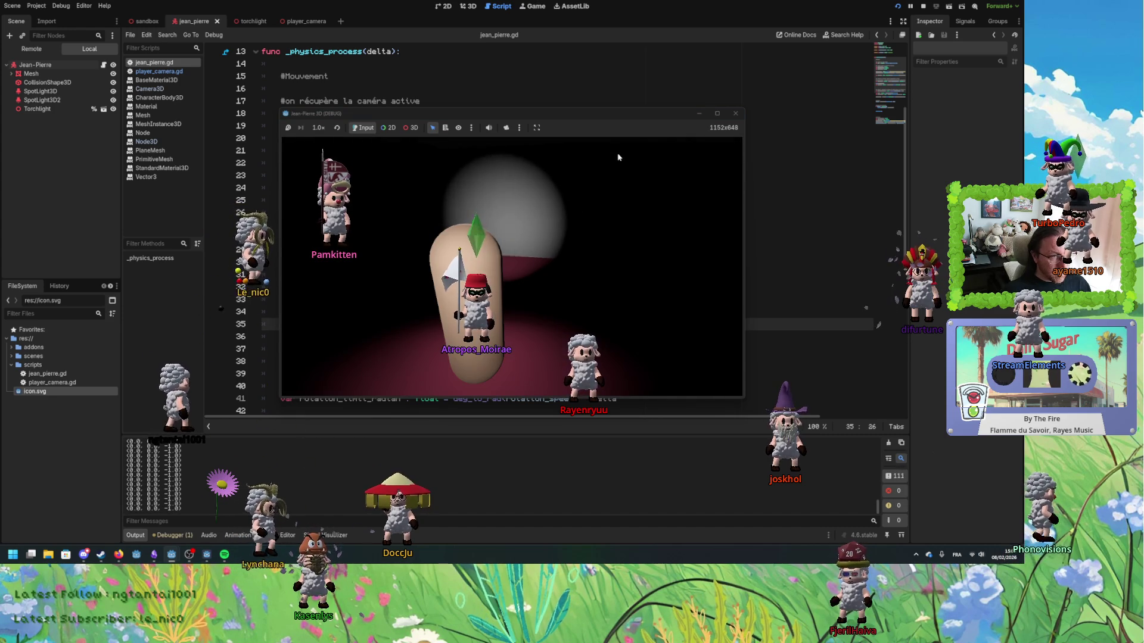
key("w")
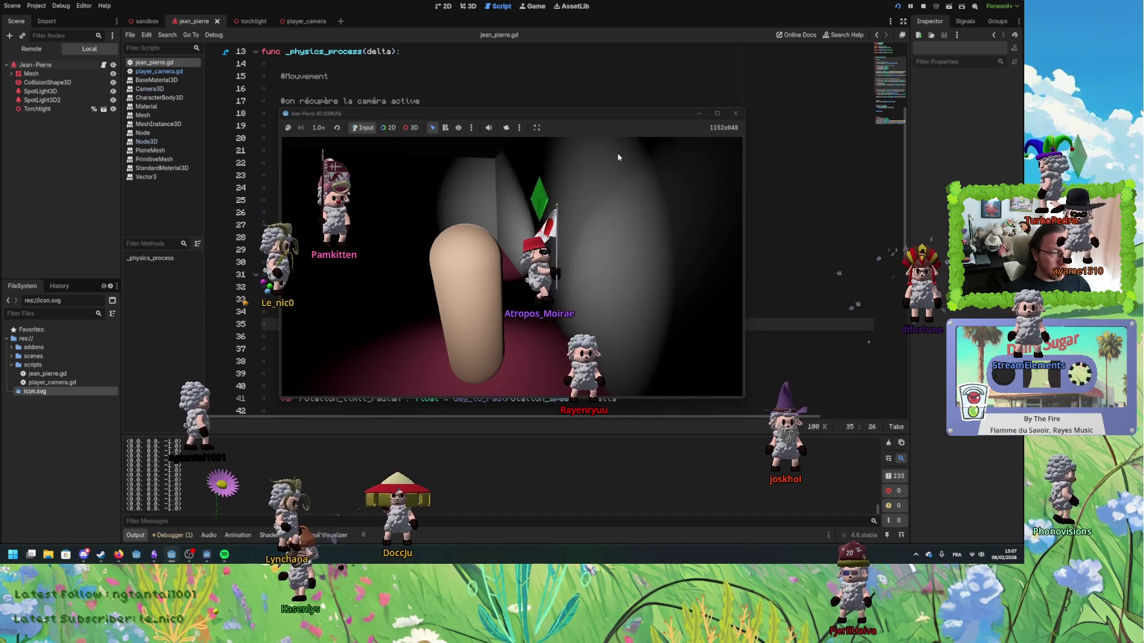
key("d")
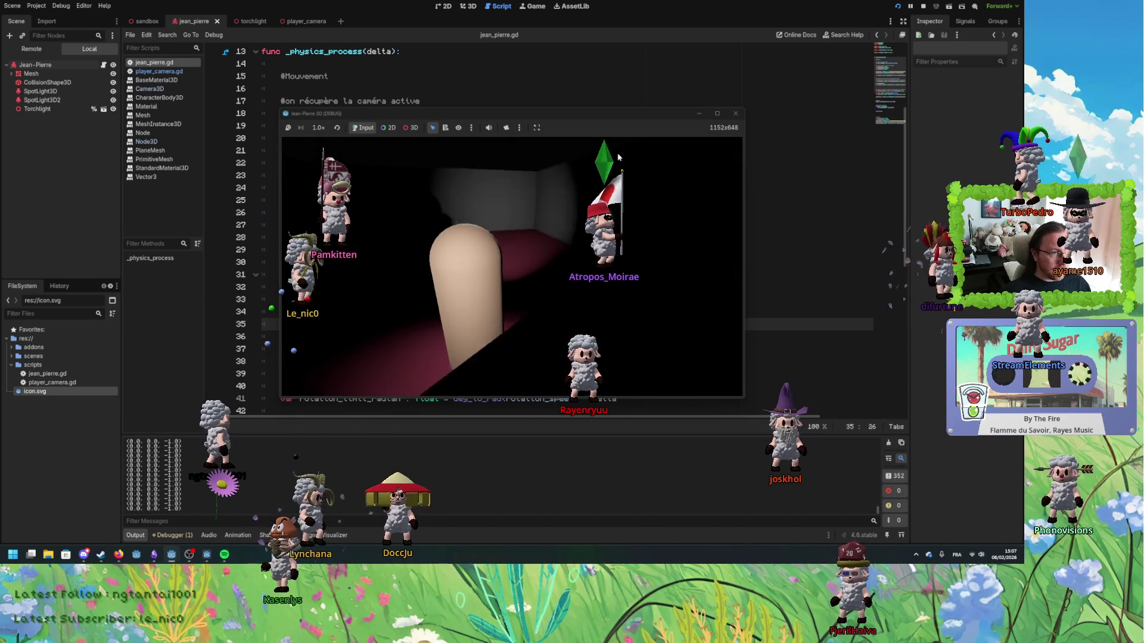
left_click(726, 173)
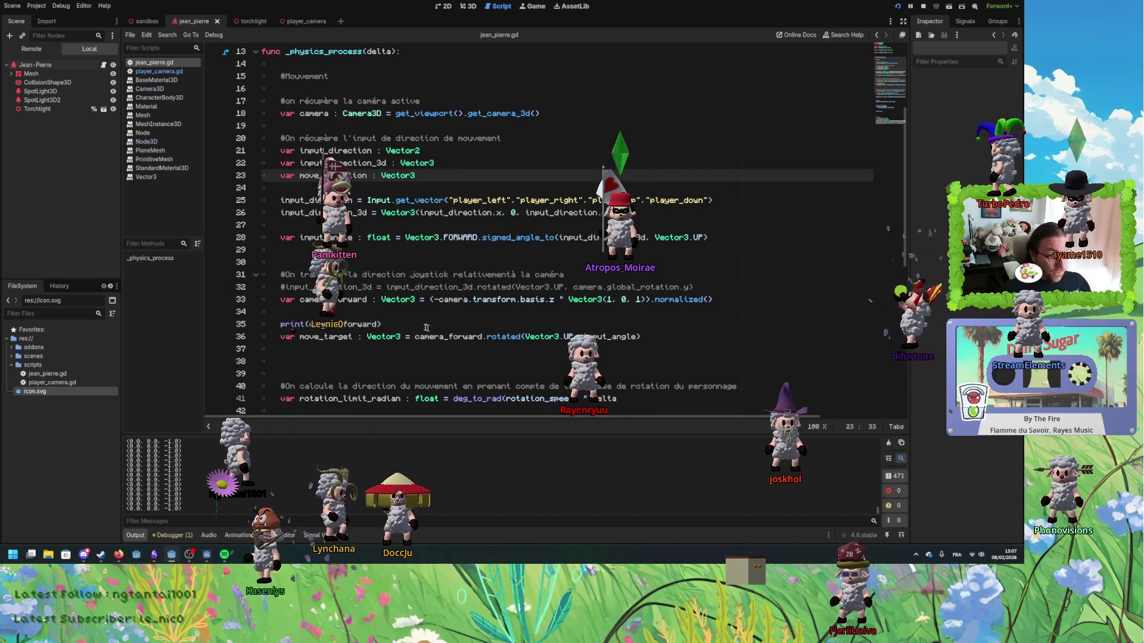
- Change line 33's camera transform to global_transform, save, and run the game
double_click(456, 300)
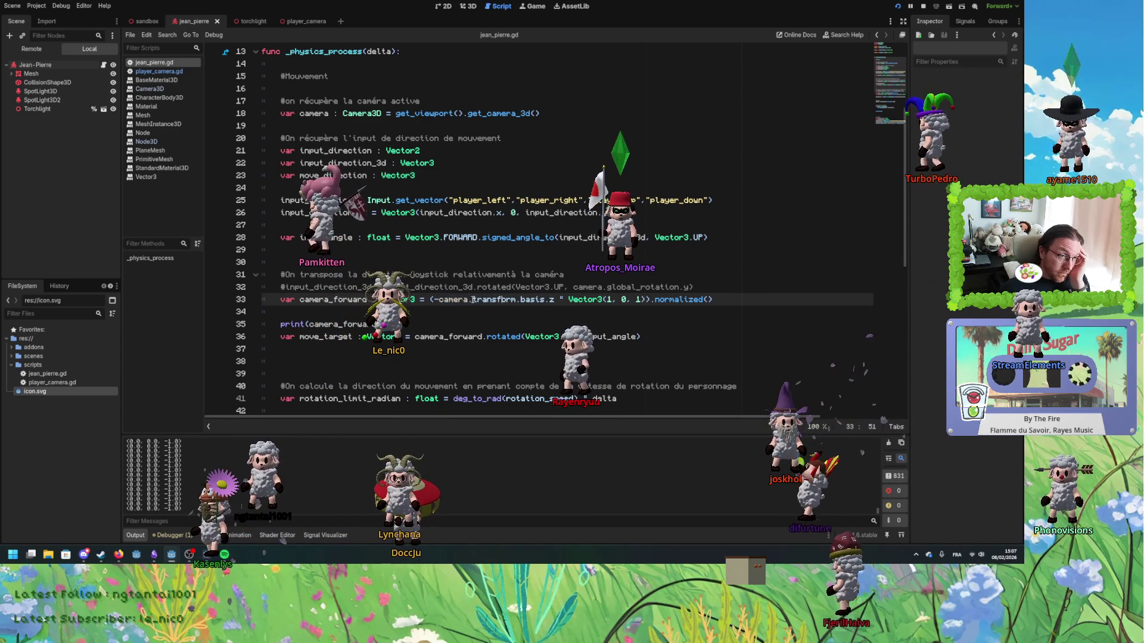
type("global_")
left_click(437, 309)
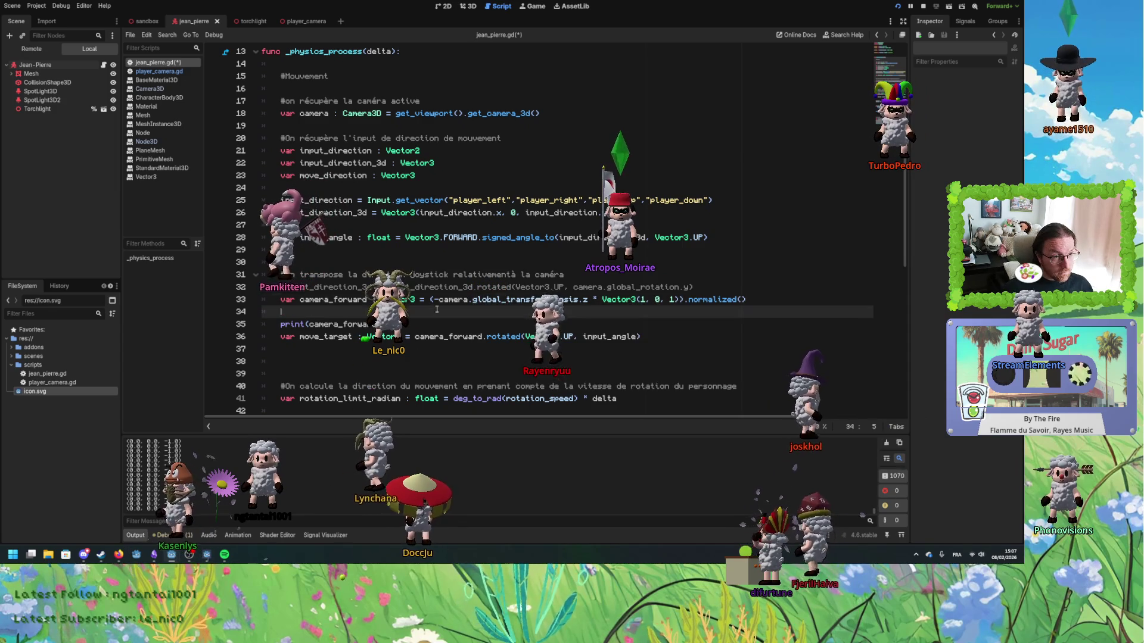
key("ctrl+s")
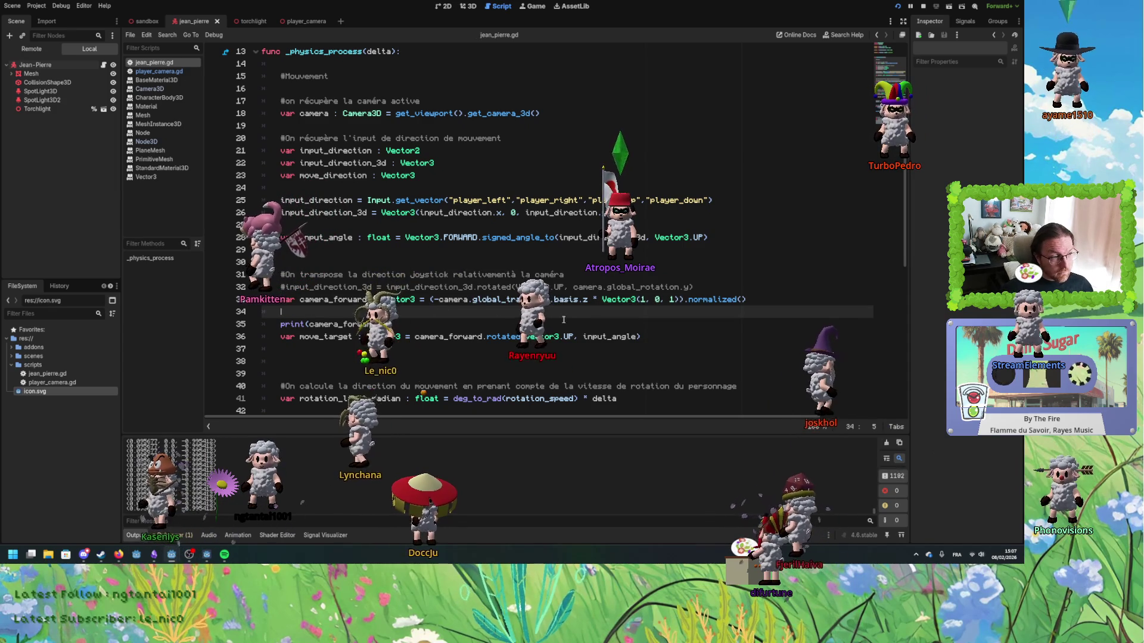
left_click(900, 6)
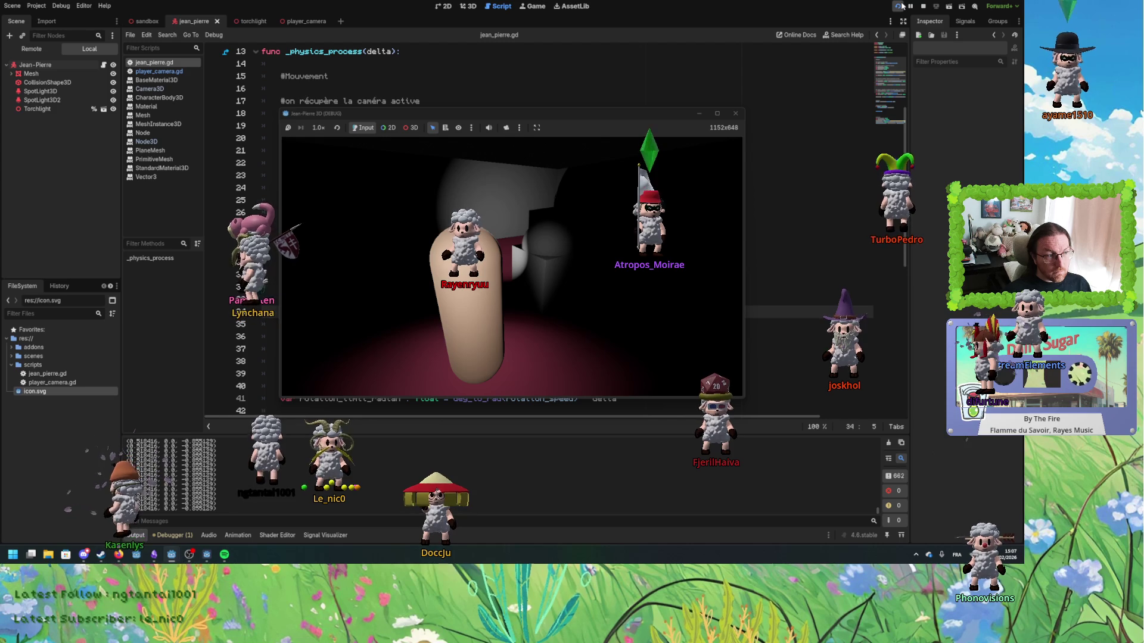
- Restart the running game, relaunch it with F5, and bring the script editor back
left_click(899, 8)
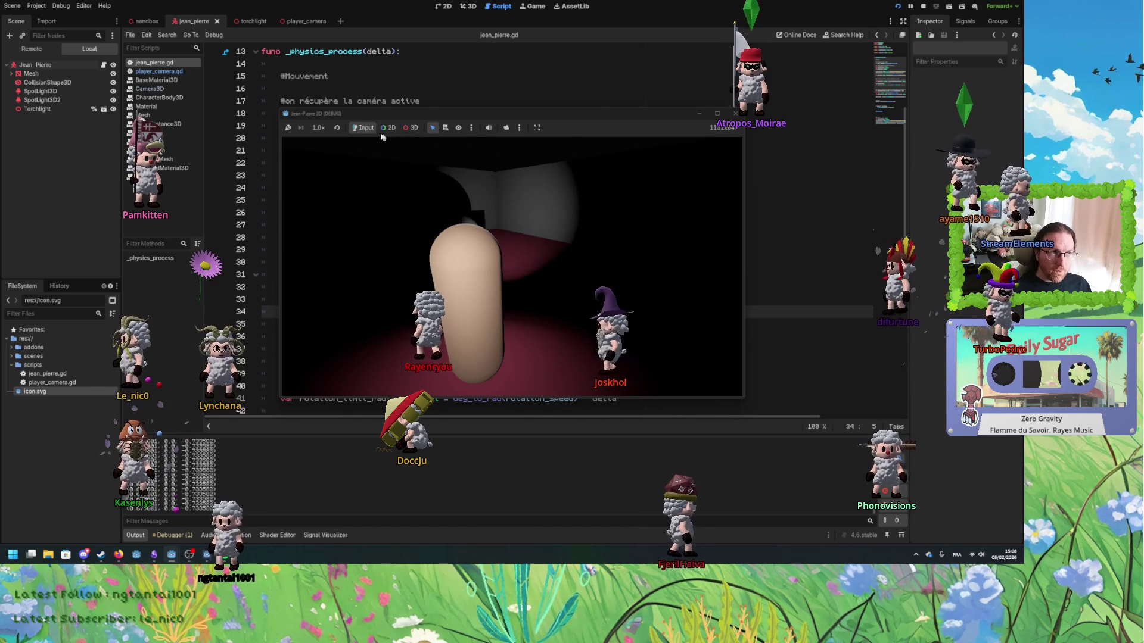
key("F5")
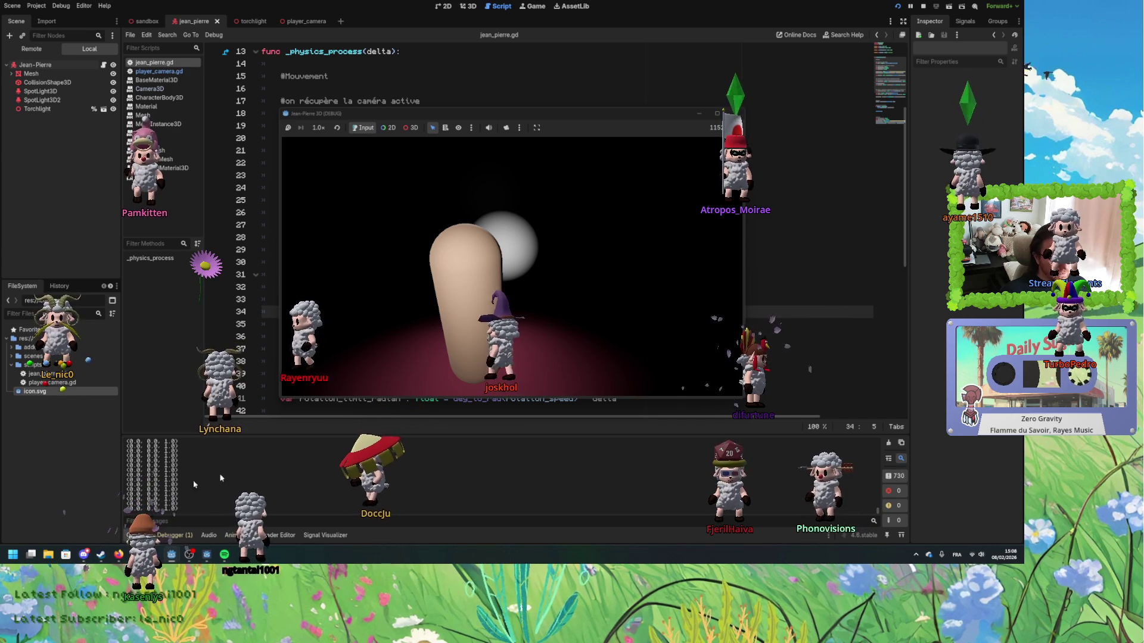
left_click(774, 213)
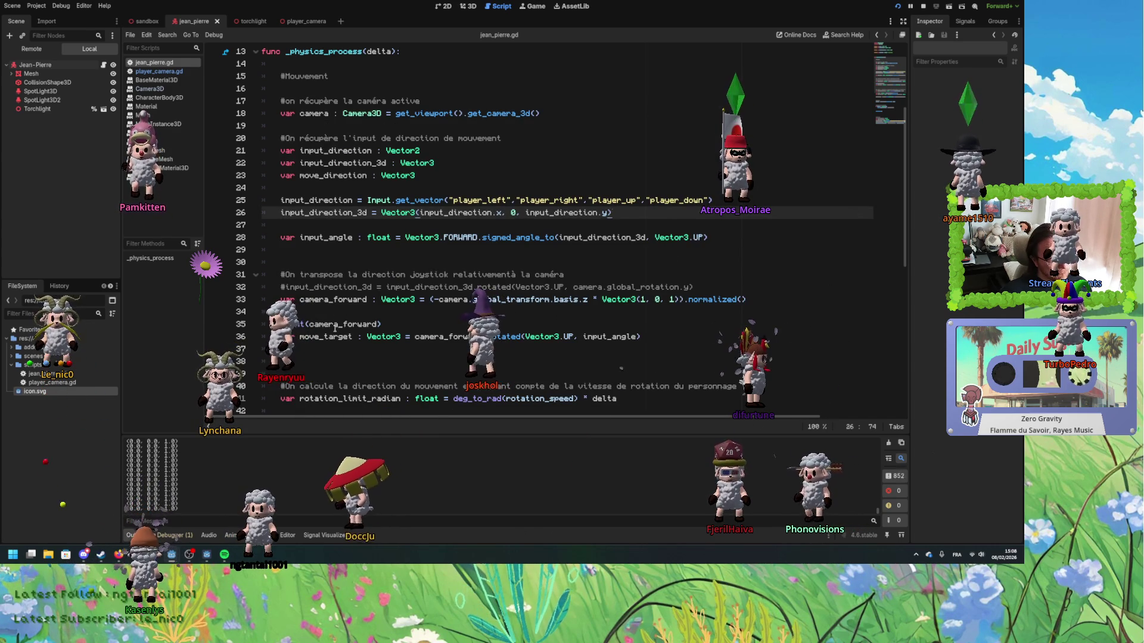
- Delete the print(camera_forward) line and start a print below the move_target line
double_click(334, 299)
left_click(399, 317)
left_click(401, 321, "shift")
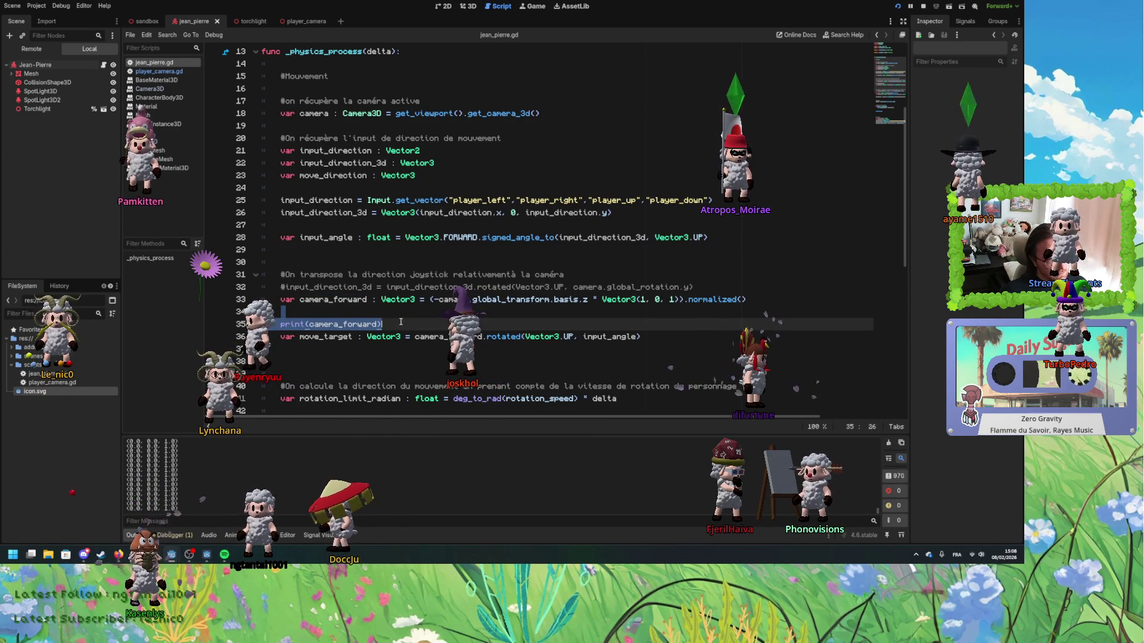
key("BackSpace")
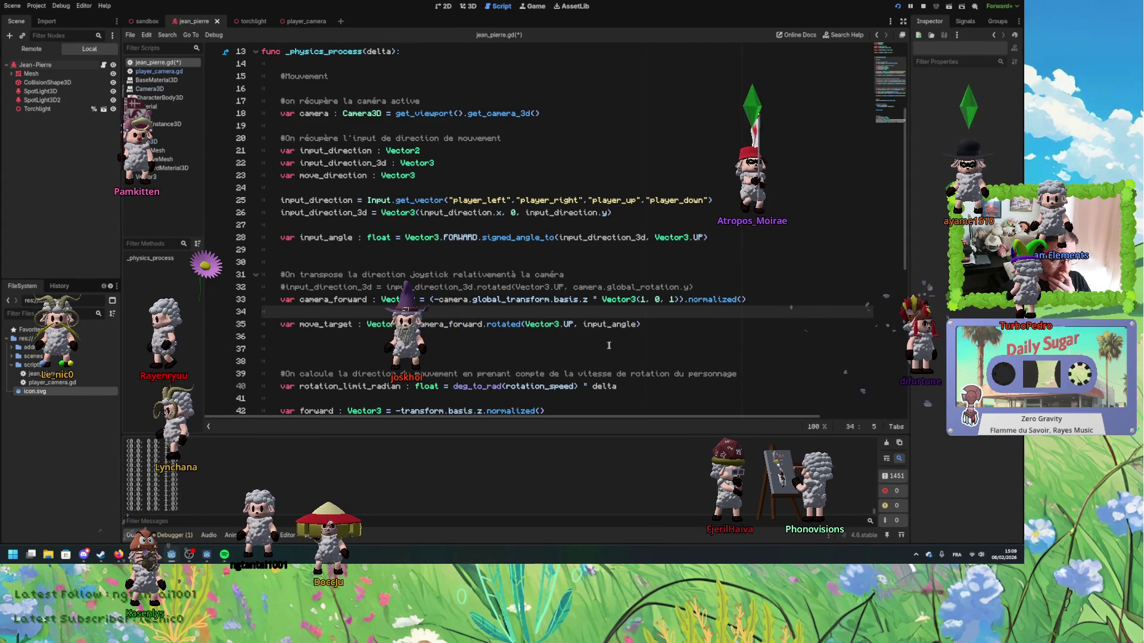
left_click(650, 328)
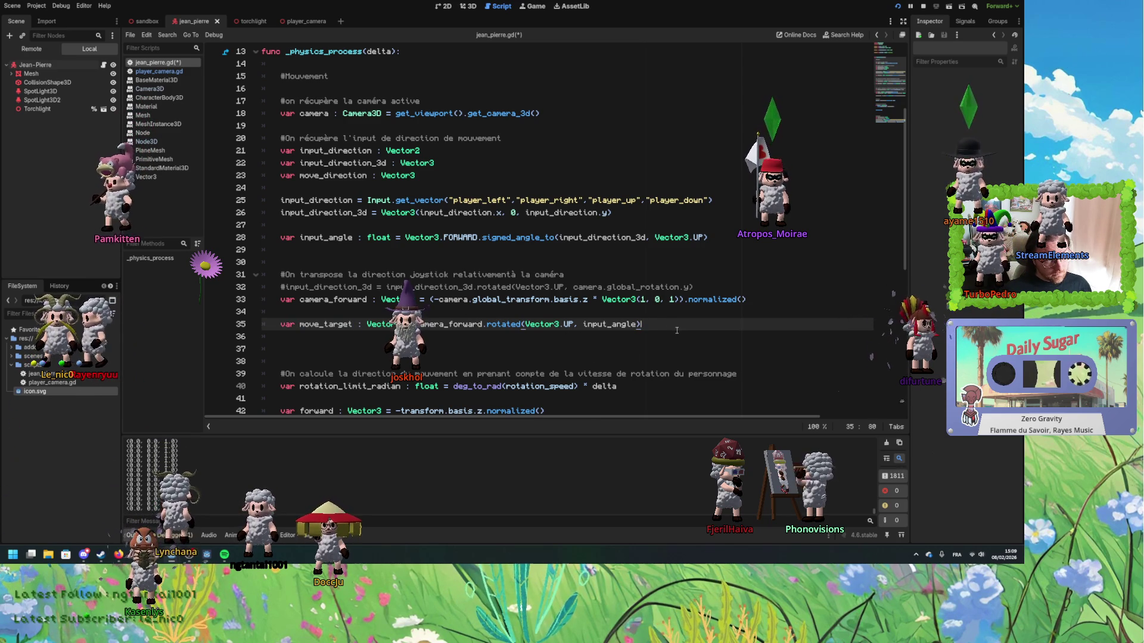
key("Return")
key("Return")
type("print(move_target")
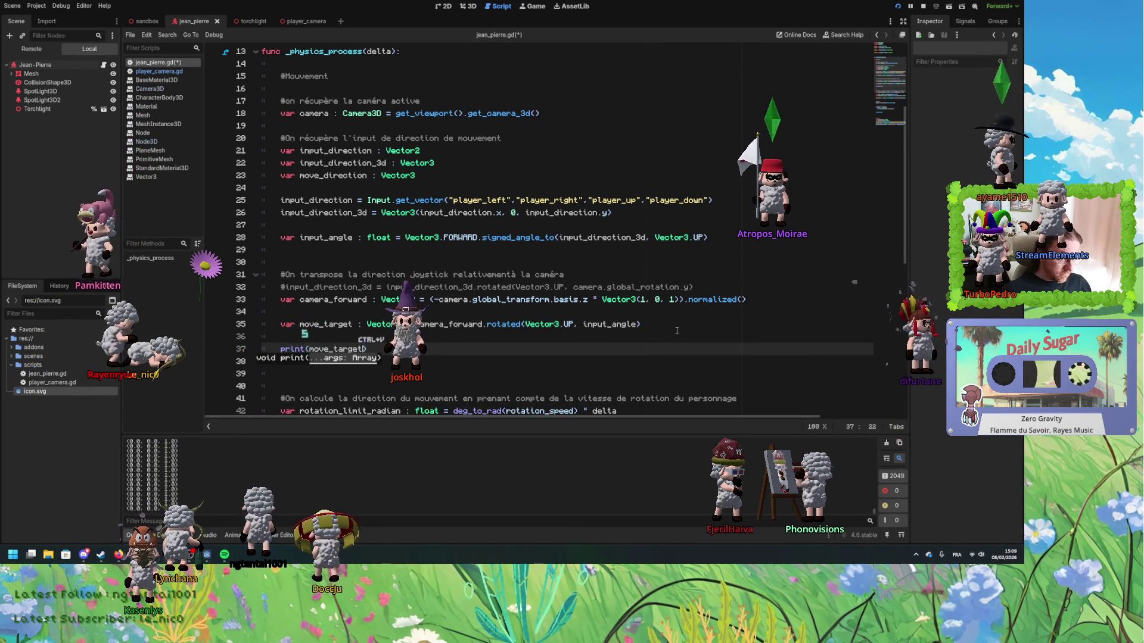
left_click(513, 337)
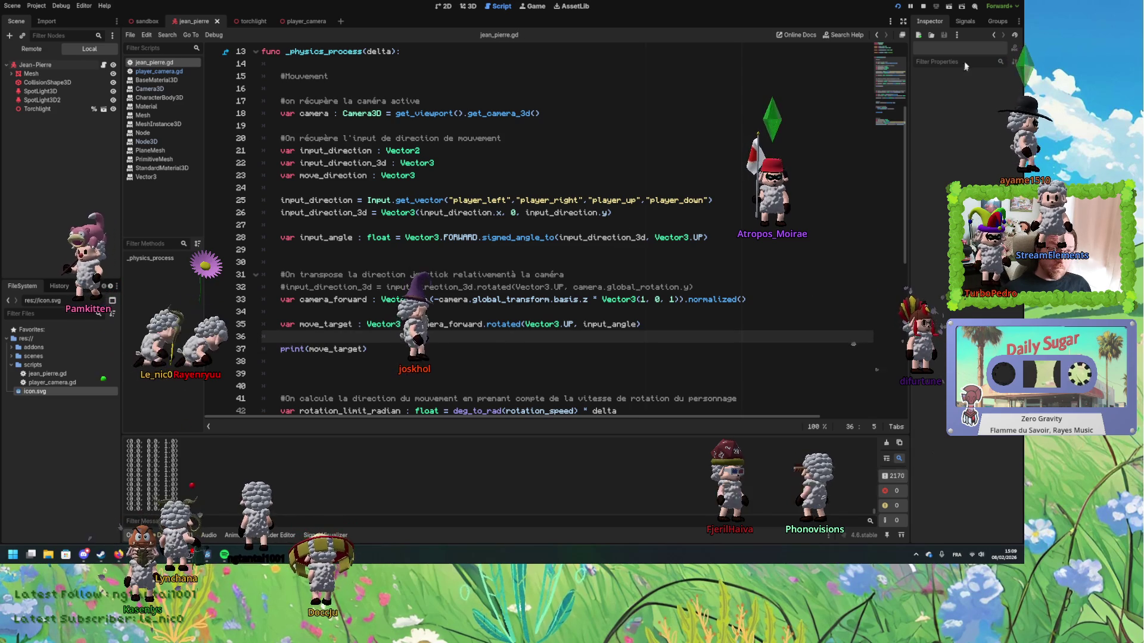
- Launch the game, check move_target in the script, then refocus the game window
left_click(898, 8)
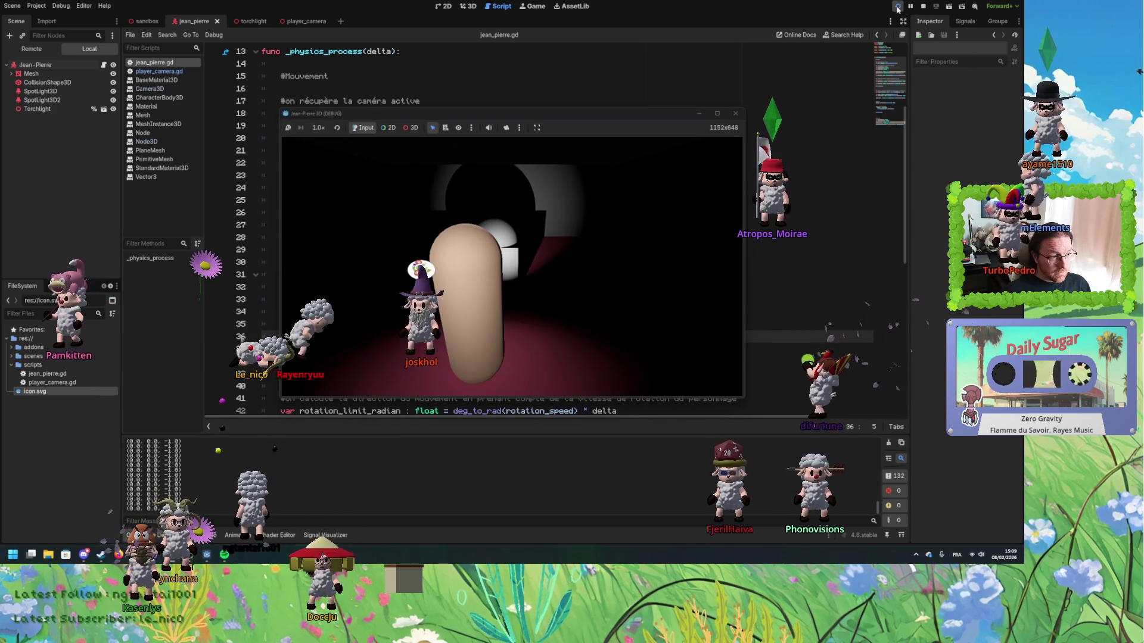
left_click(822, 175)
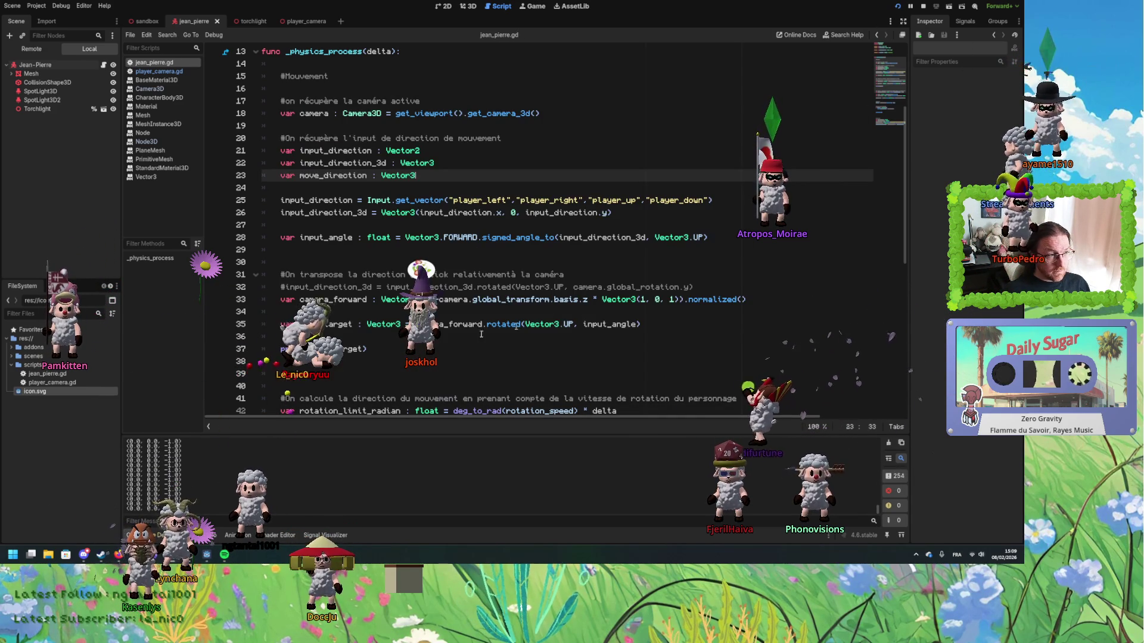
double_click(314, 323)
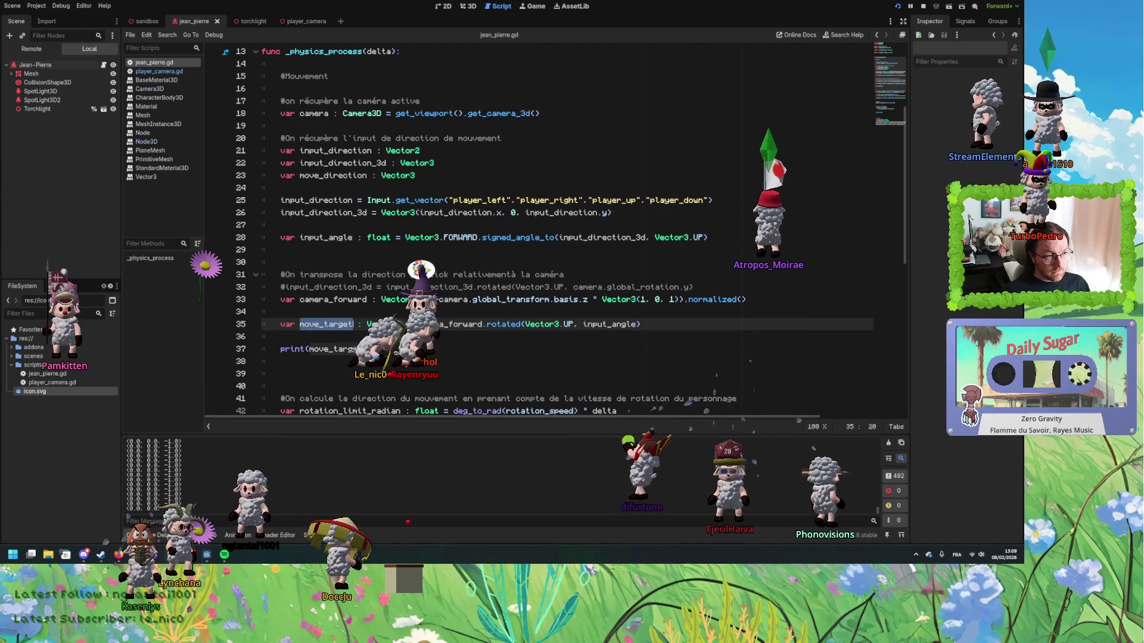
scroll(536, 232, "down", 2)
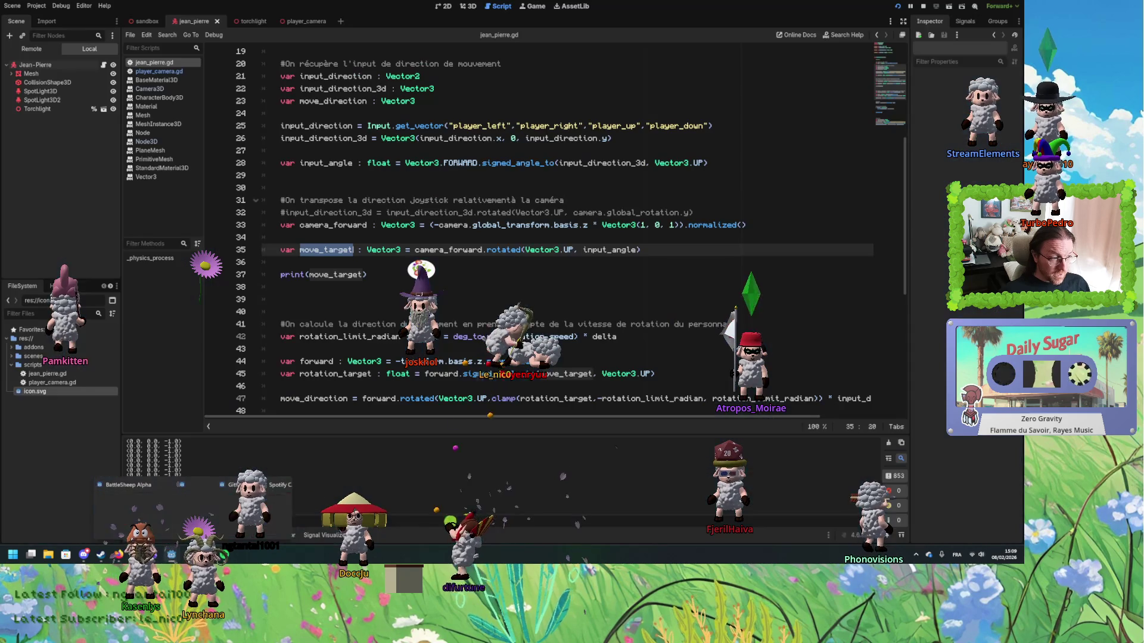
left_click(209, 506)
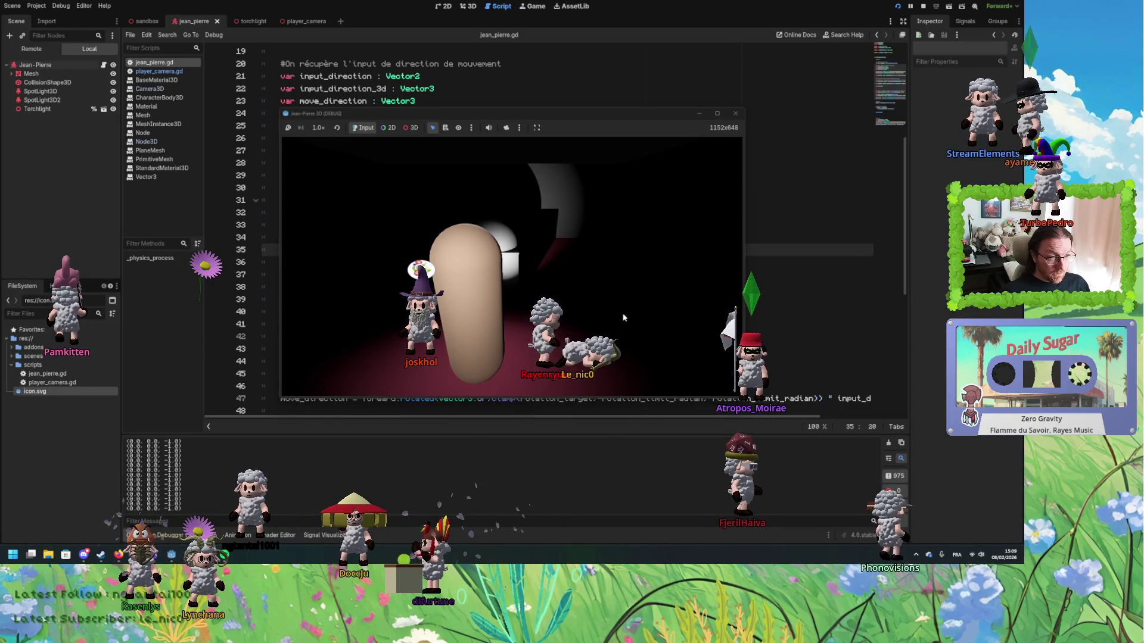
- Steer the character with the arrow keys while watching Output, then stop the game with F8
key("Left")
key("Left")
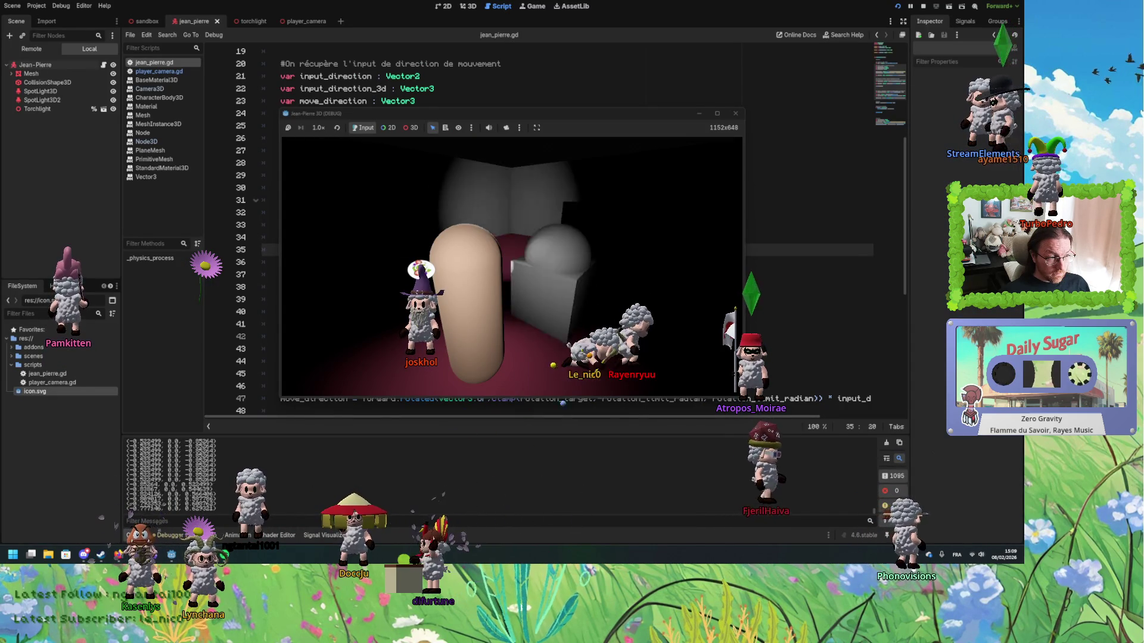
key("Left")
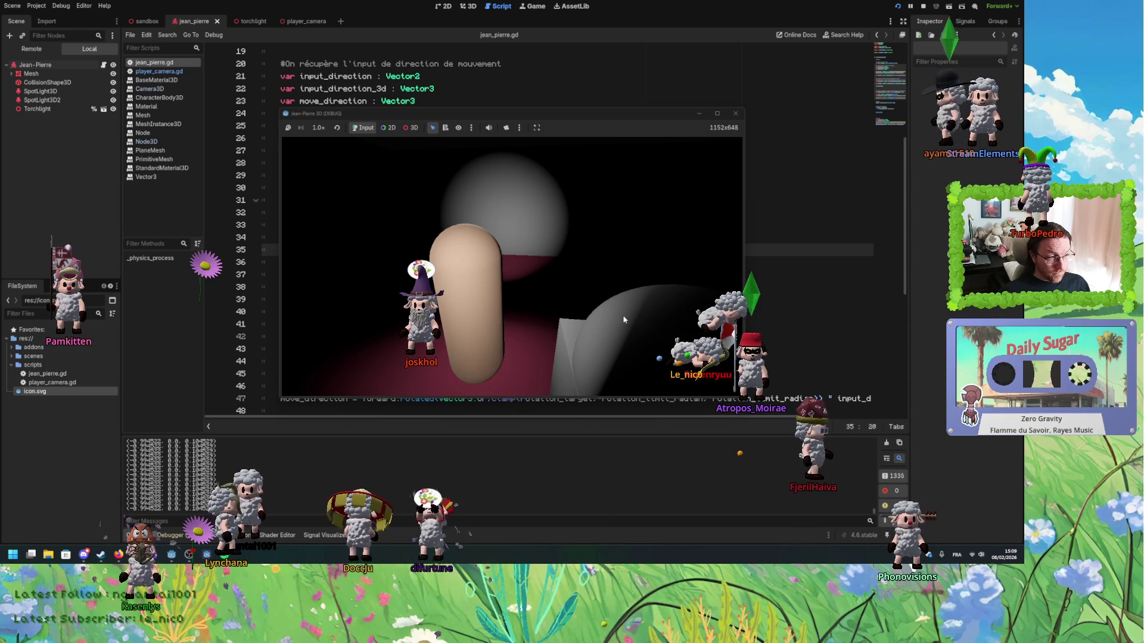
key("Right")
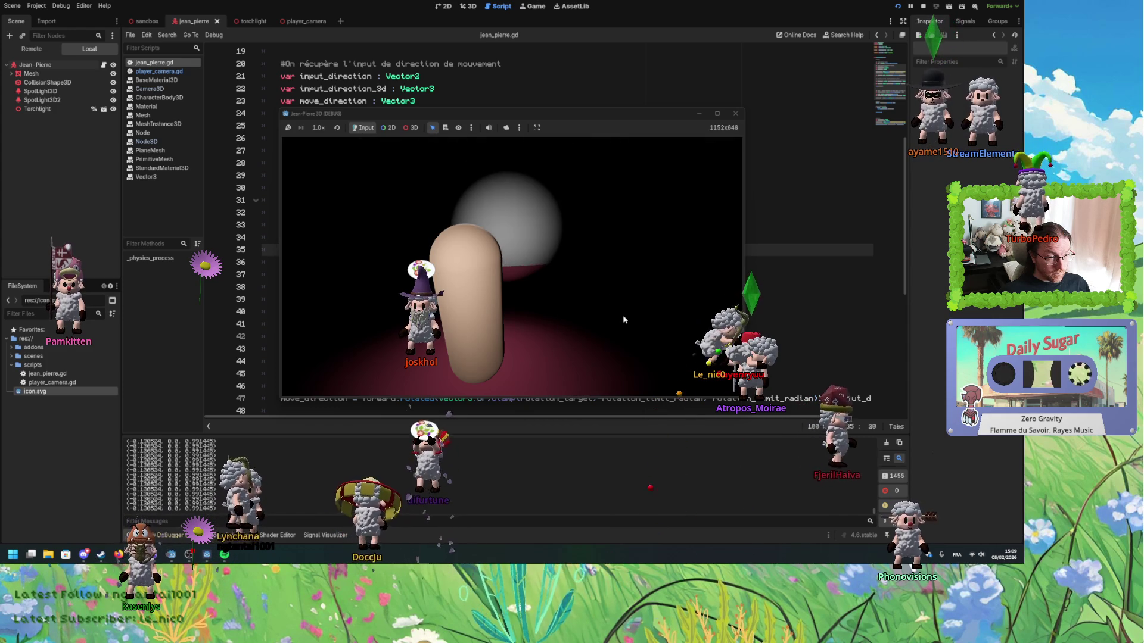
key("Up")
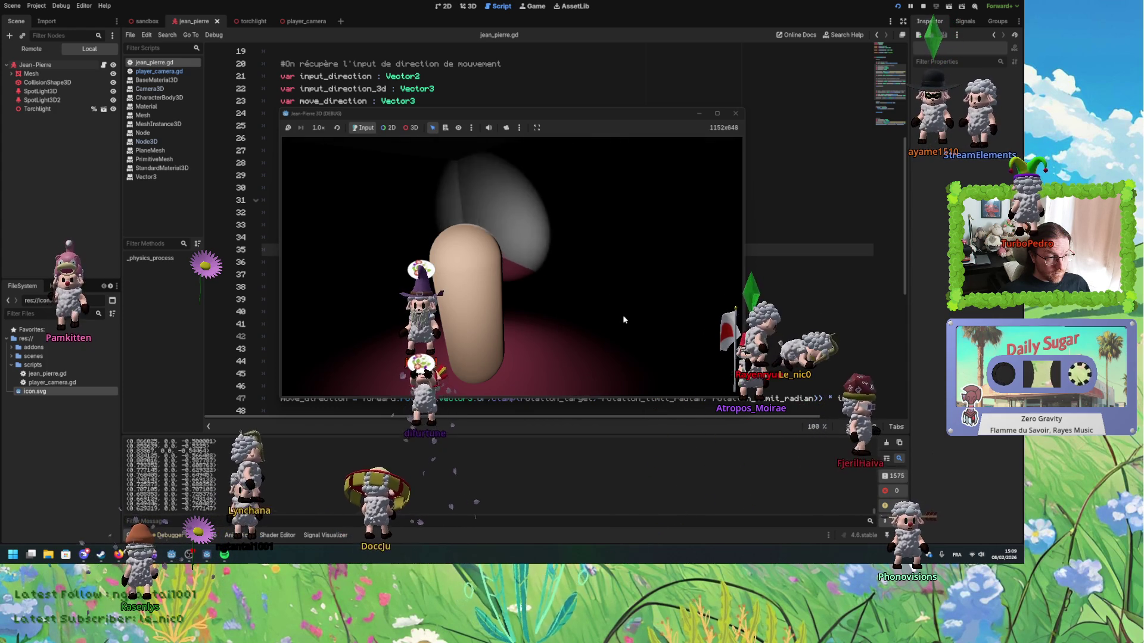
key("Left")
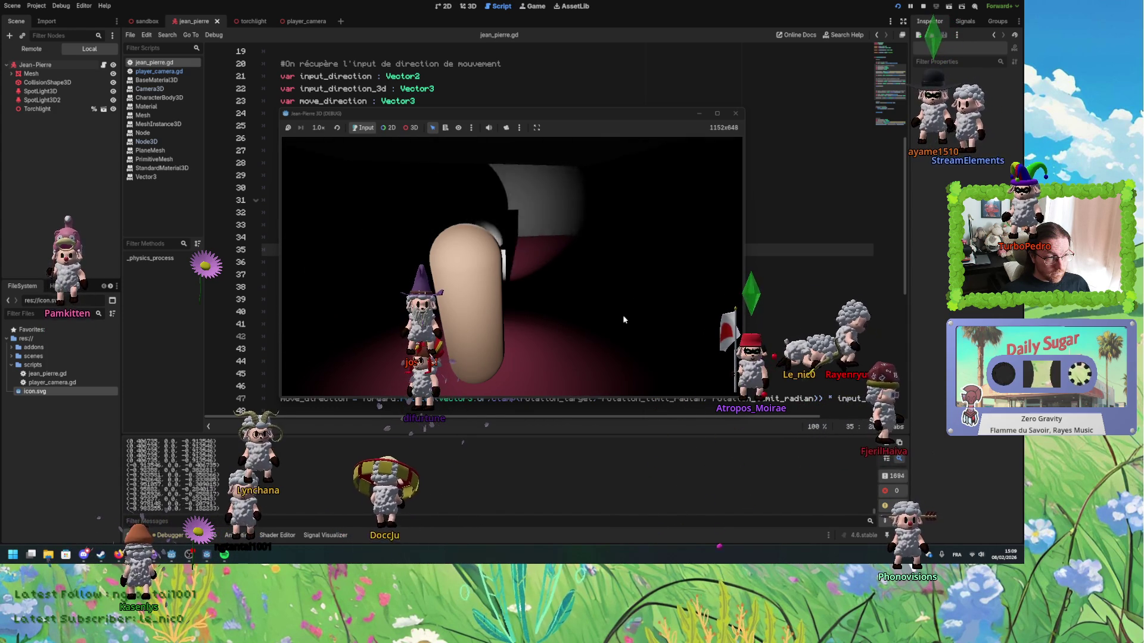
key("Up")
key("Left")
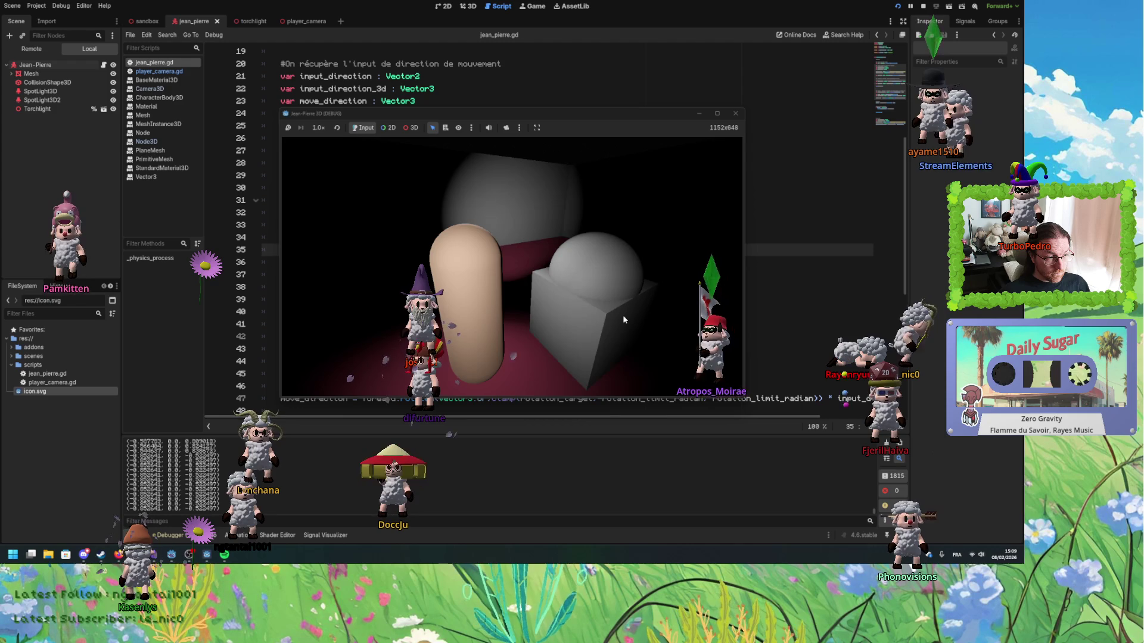
key("Down")
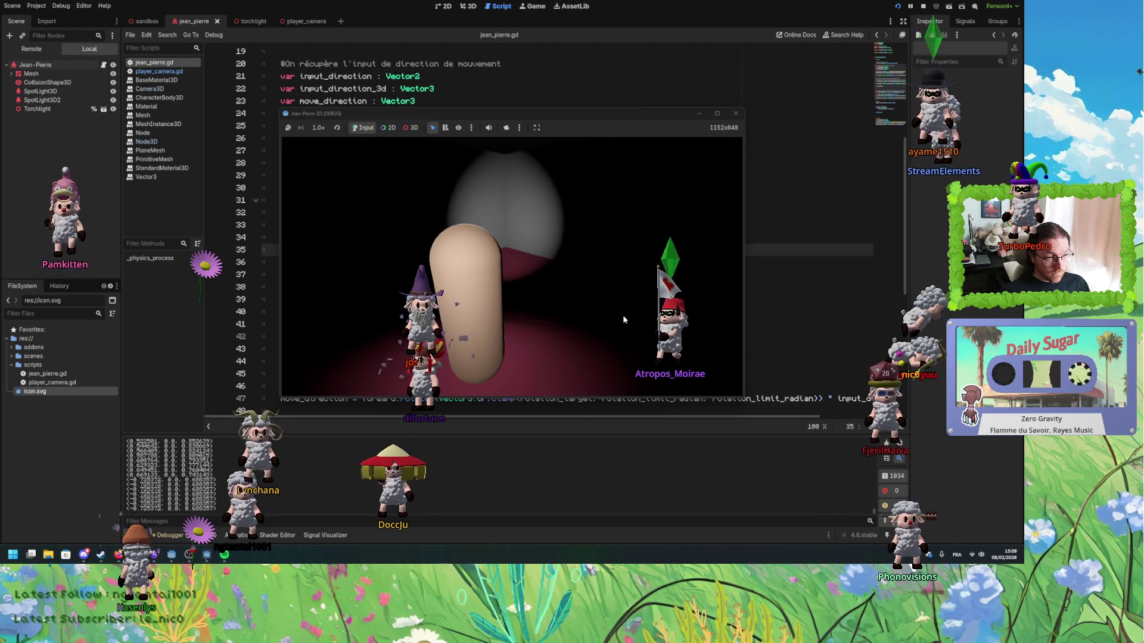
key("Right")
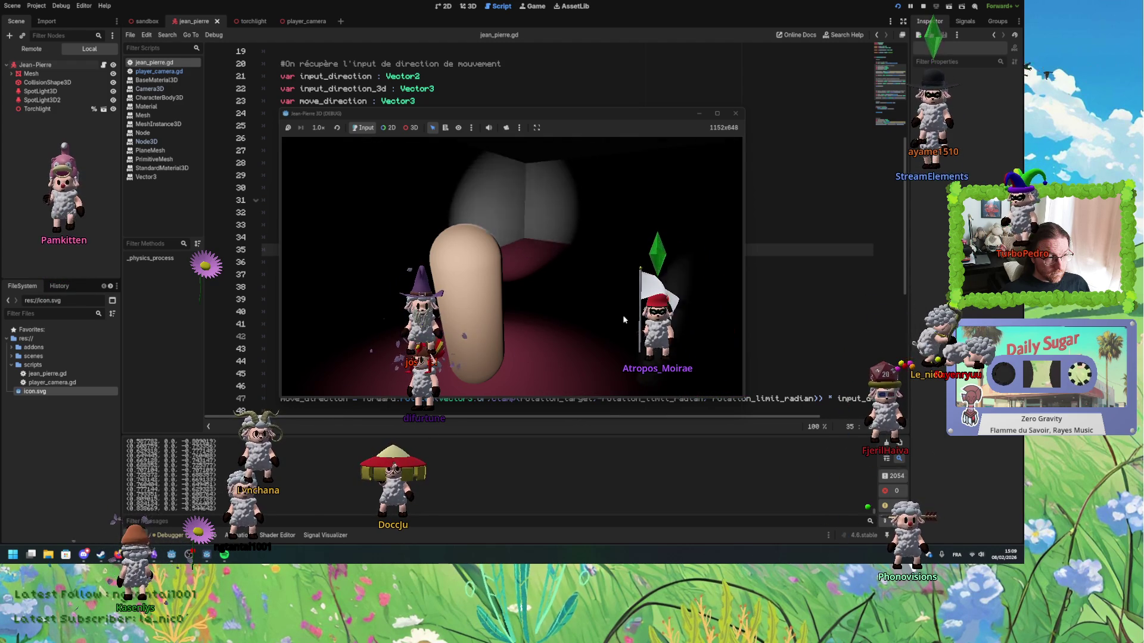
key("Down")
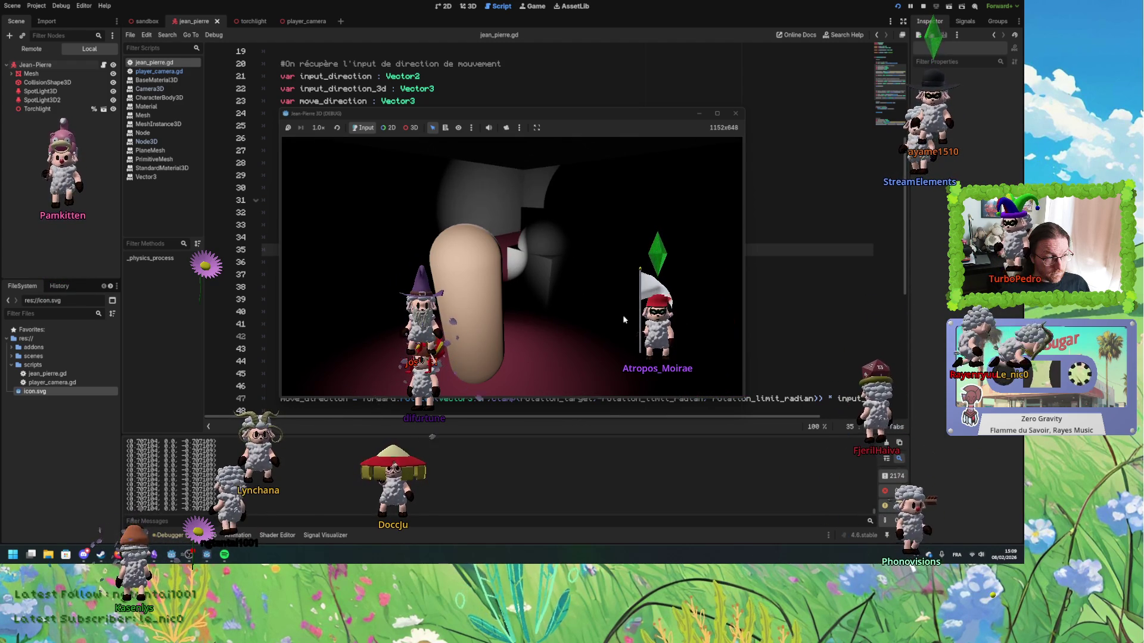
key("F8")
type("if input_direction != Vector2.ZERO:")
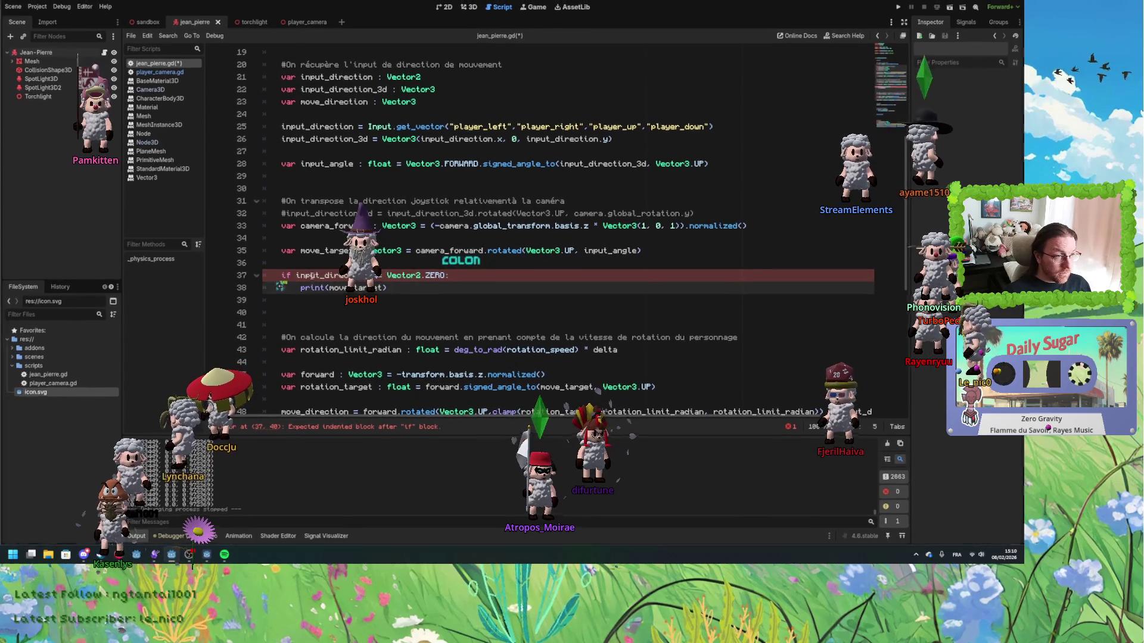
- Indent the print under the new if check as print(camera_forward, move_target) and rerun the game
left_click(280, 286)
key("Tab")
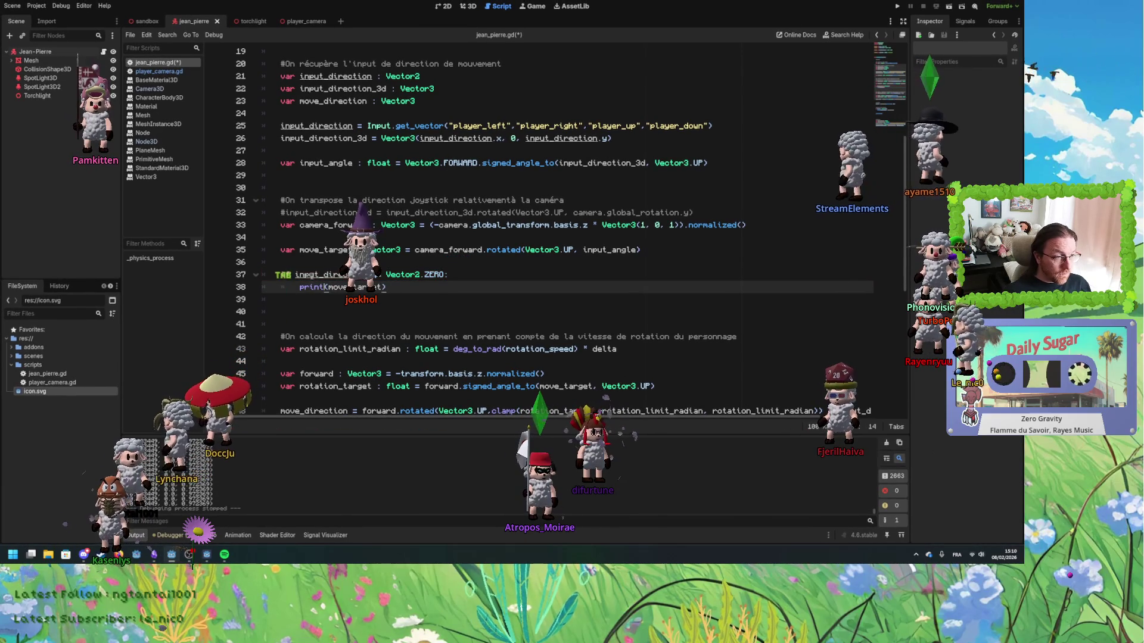
double_click(333, 225)
key("ctrl+c")
left_click(327, 286)
key("ctrl+v")
type(",")
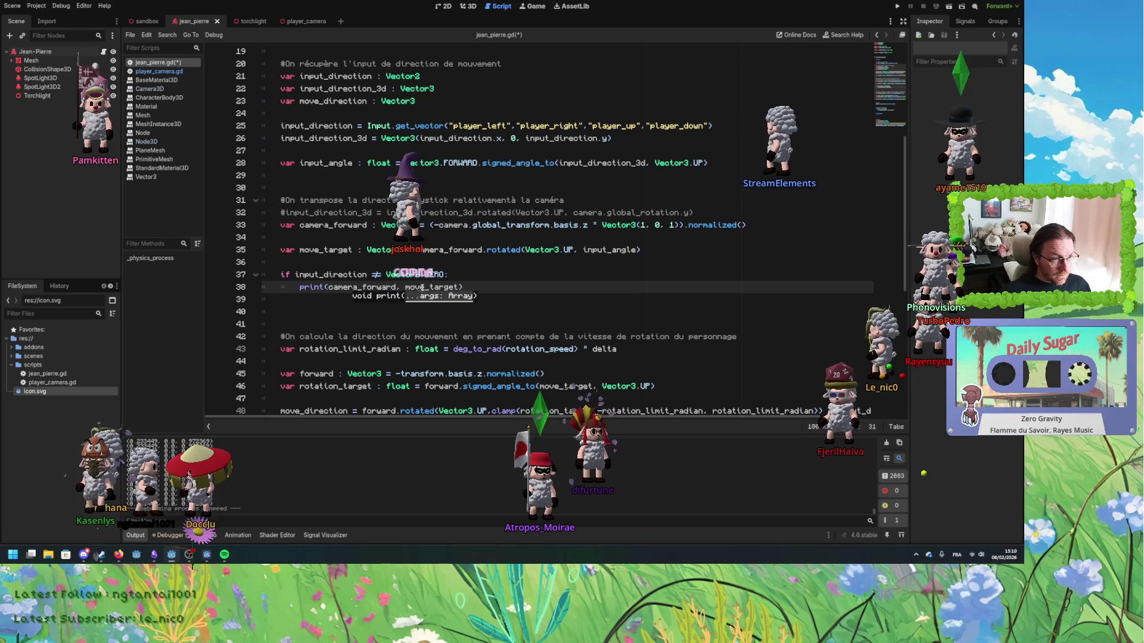
left_click(897, 6)
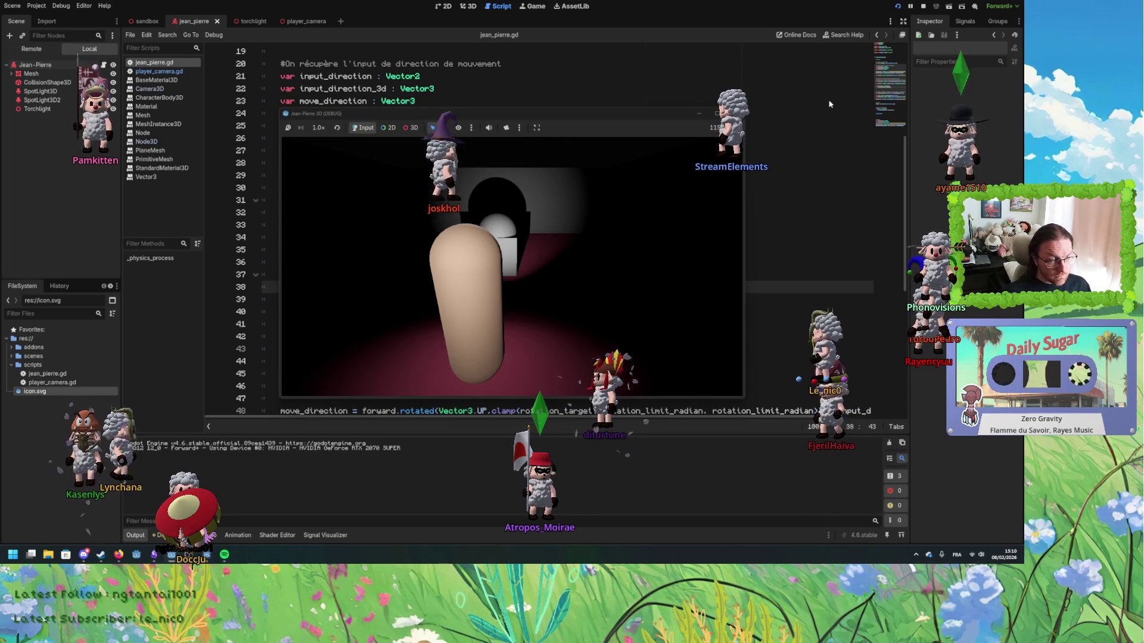
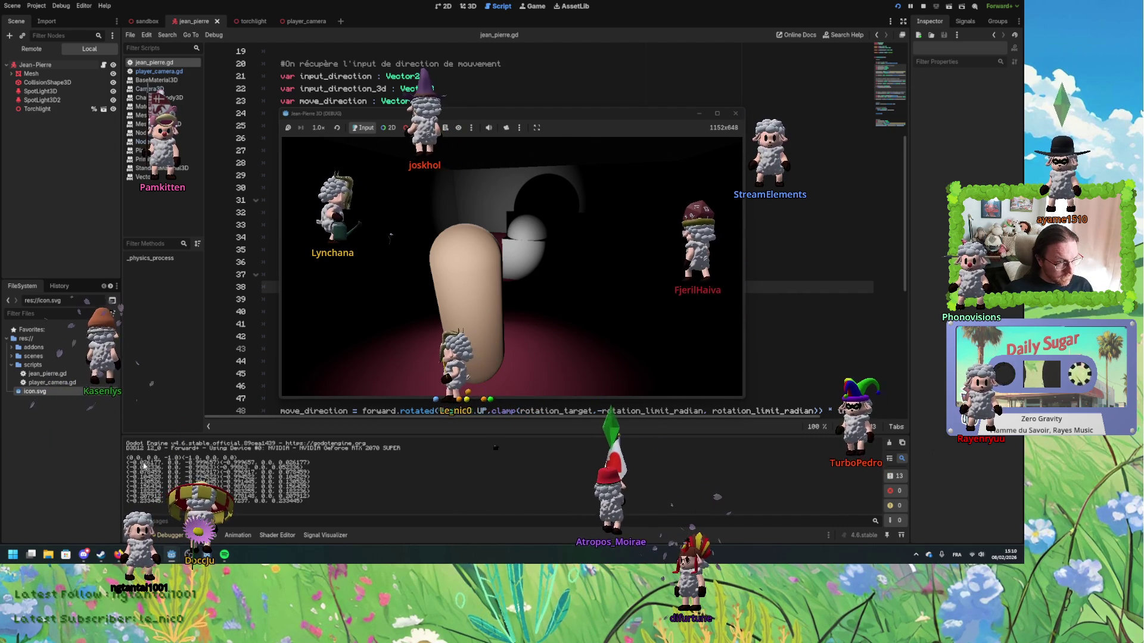
- Turn the game camera around the capsule, restarting the game midway, while direction vectors print
key("Right")
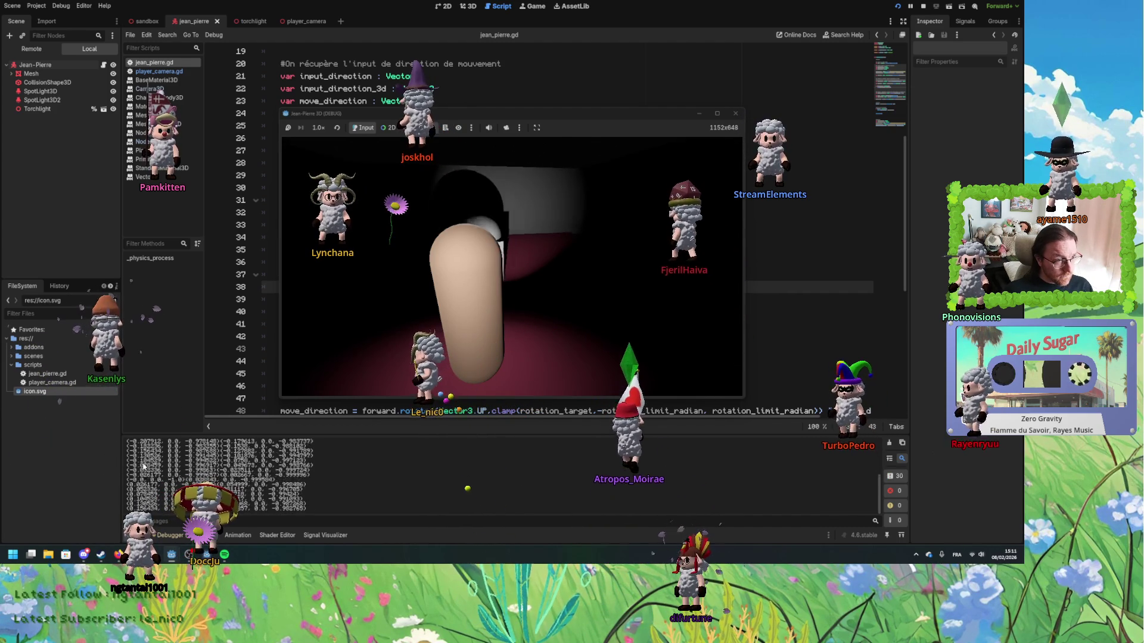
key("Right")
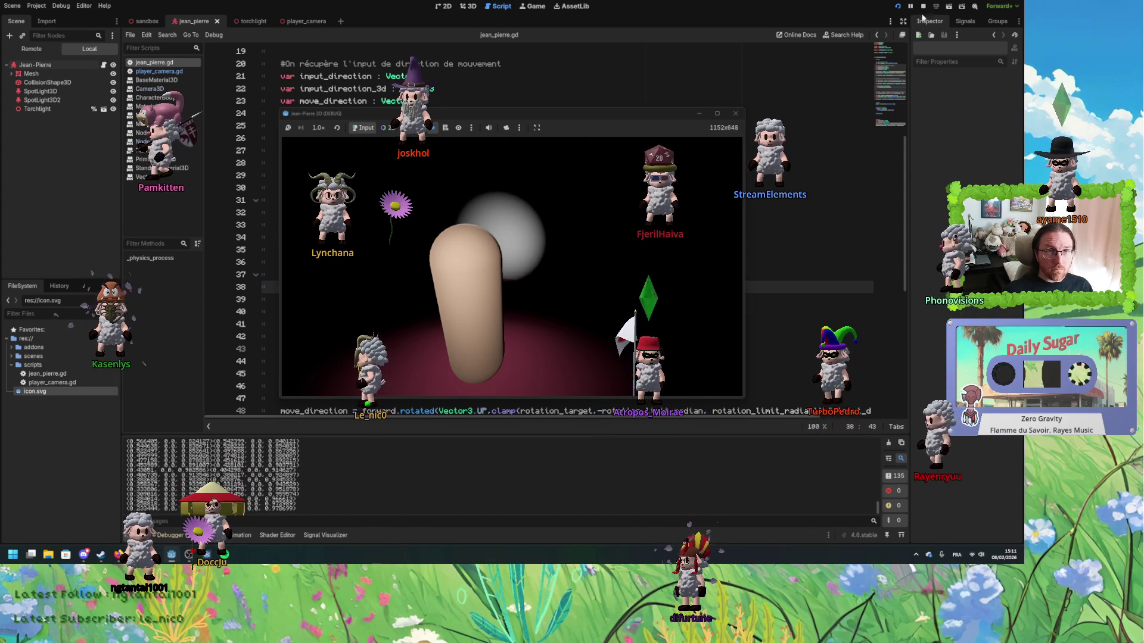
left_click(897, 11)
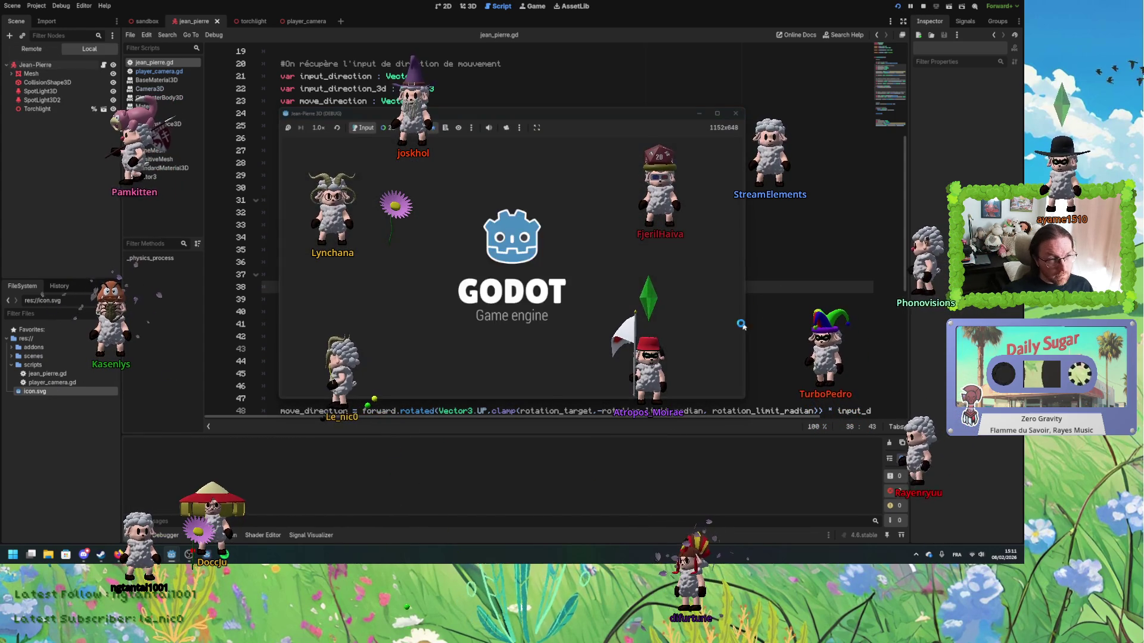
key("Right")
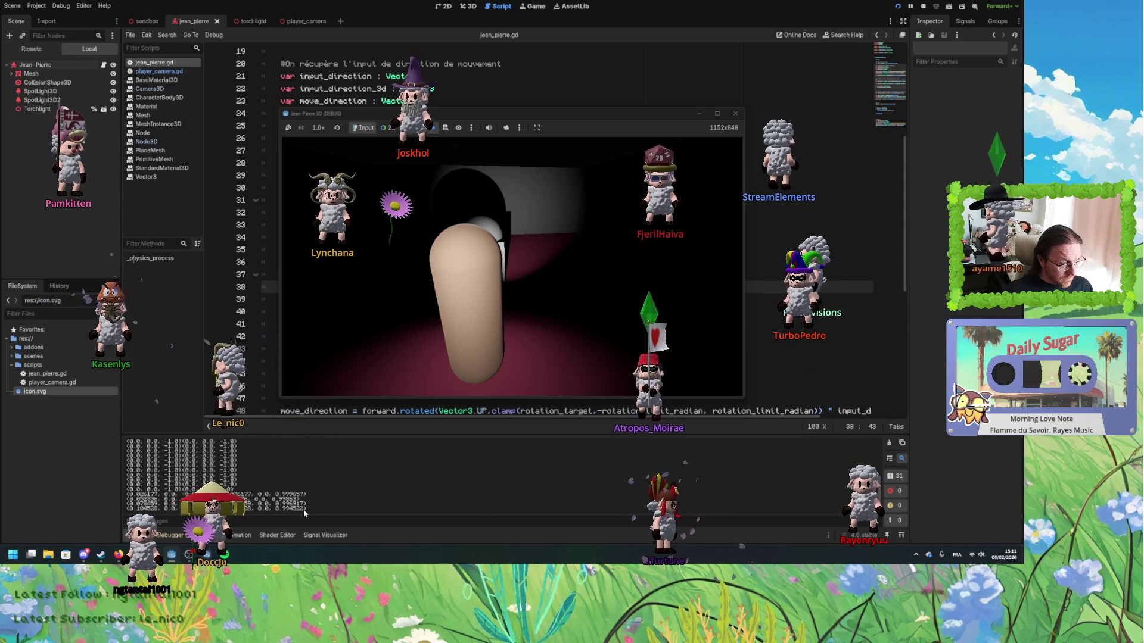
key("Right")
key("Right")
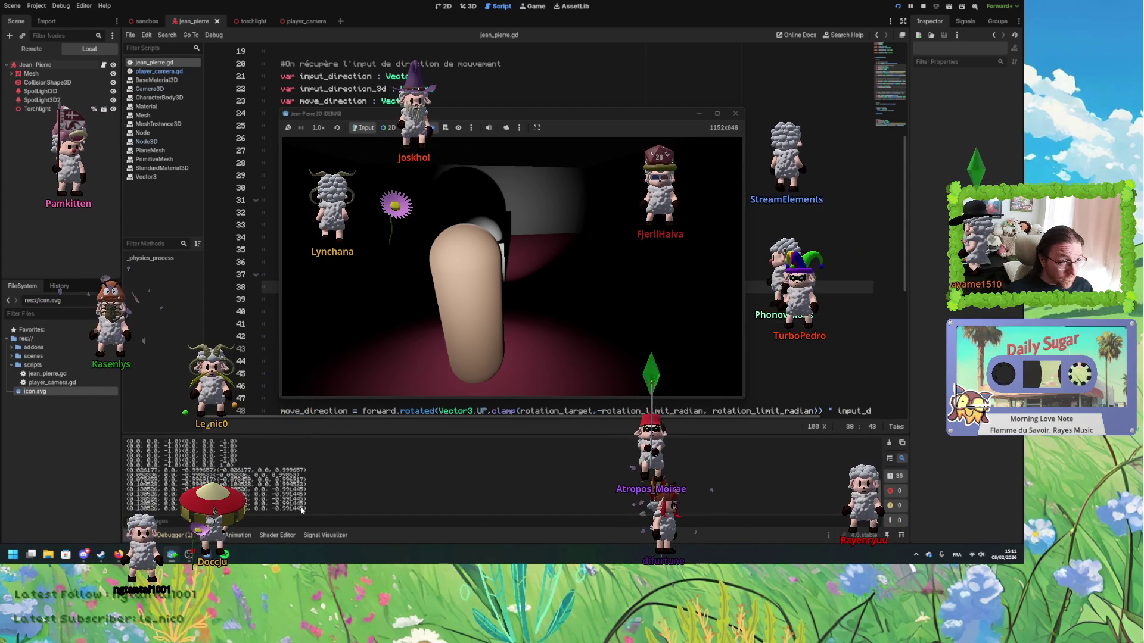
key("Right")
key("Right")
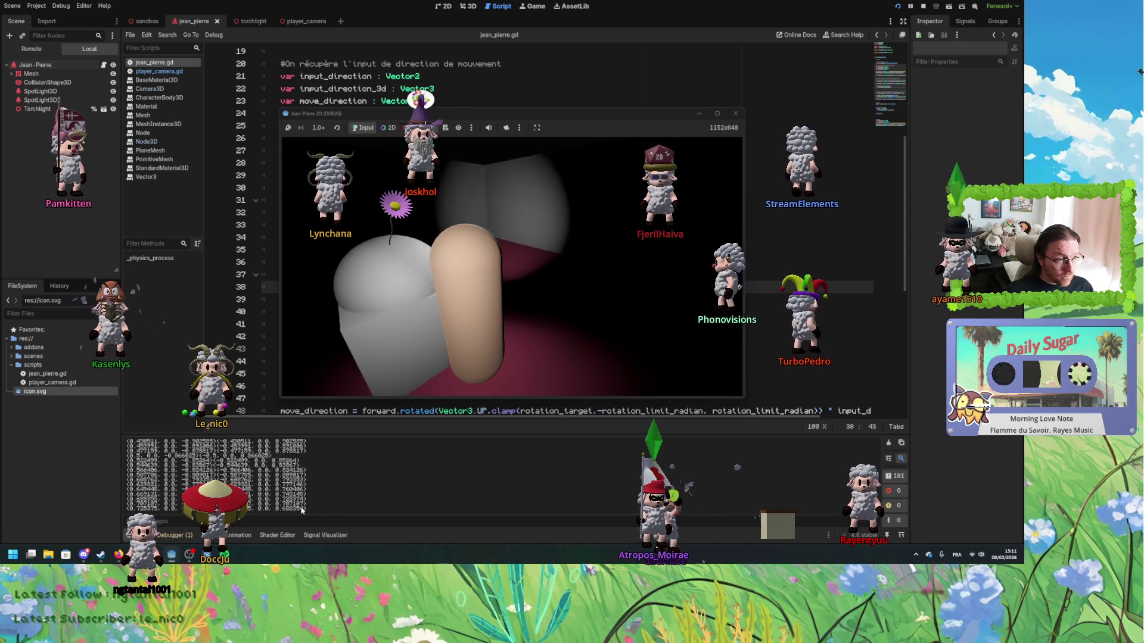
key("Right")
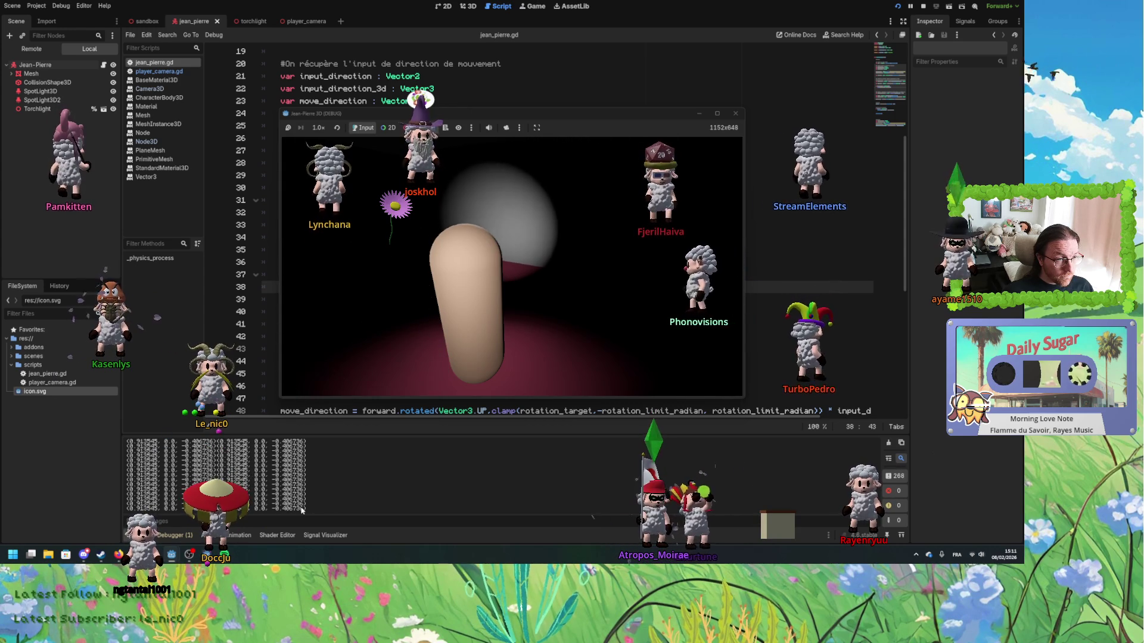
key("Right")
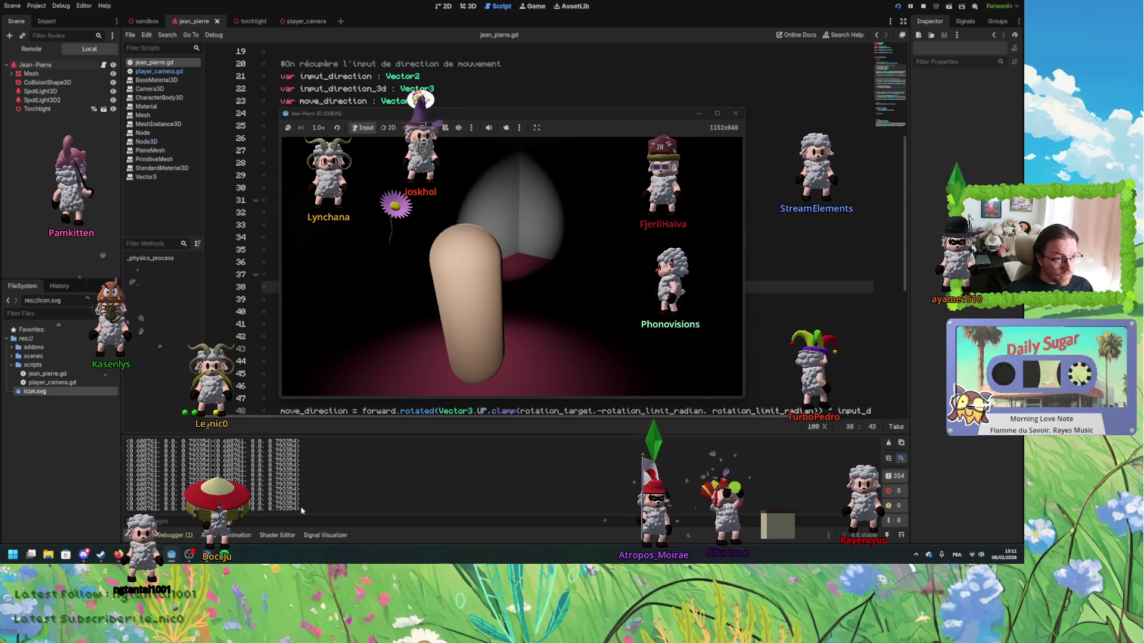
key("Right")
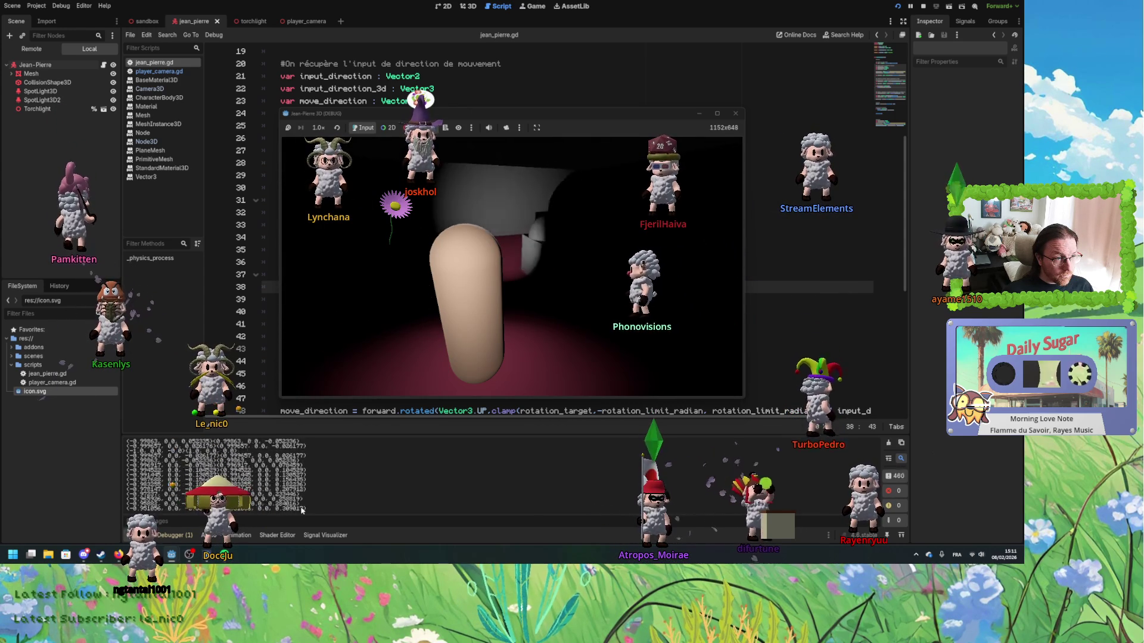
key("Right")
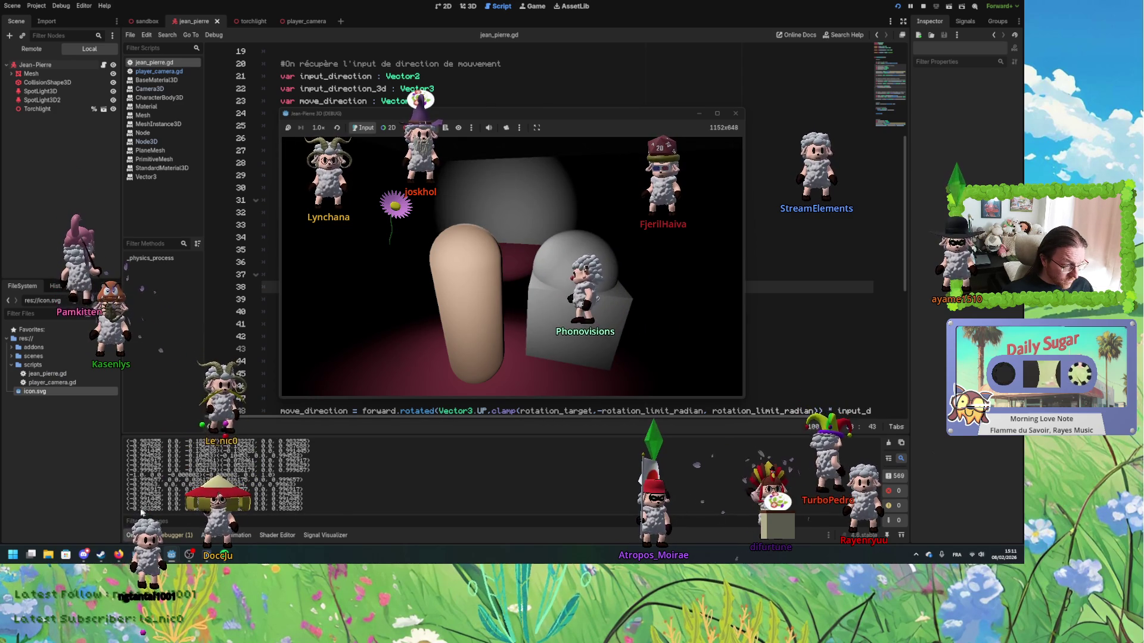
- Swing the camera around the grey cube toward the lit sphere, then restart the game
key("Right")
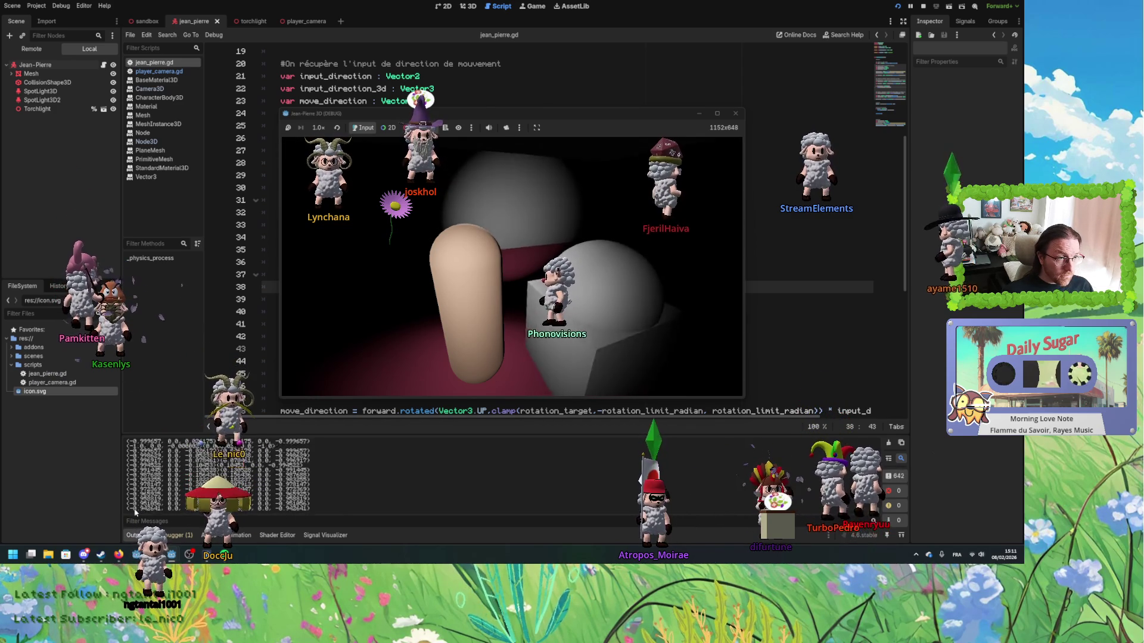
key("Right")
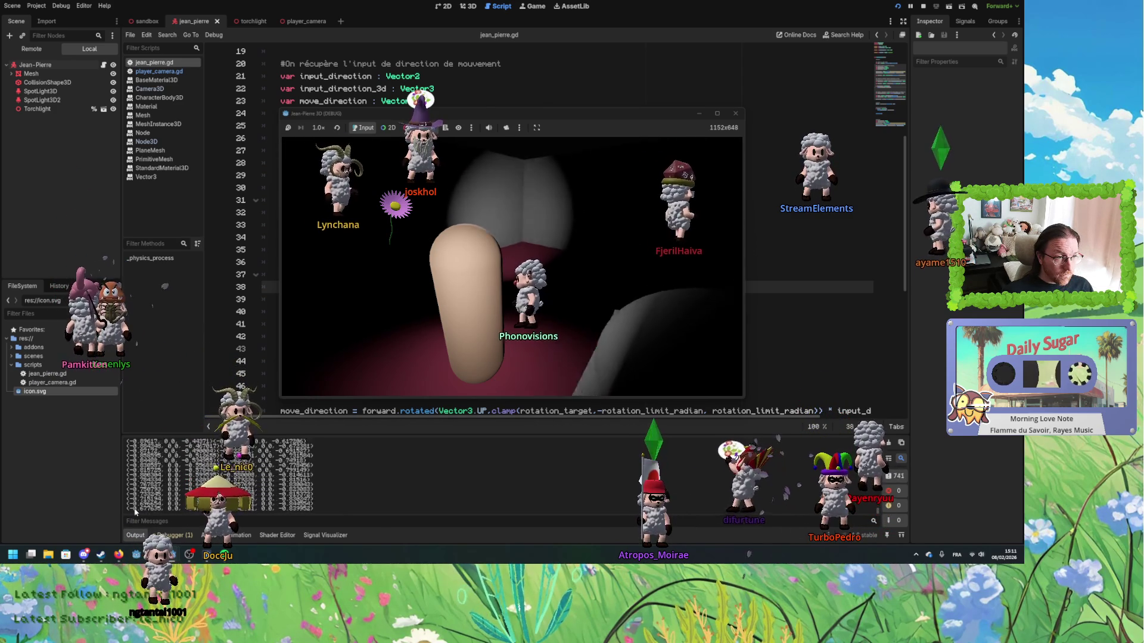
key("Right")
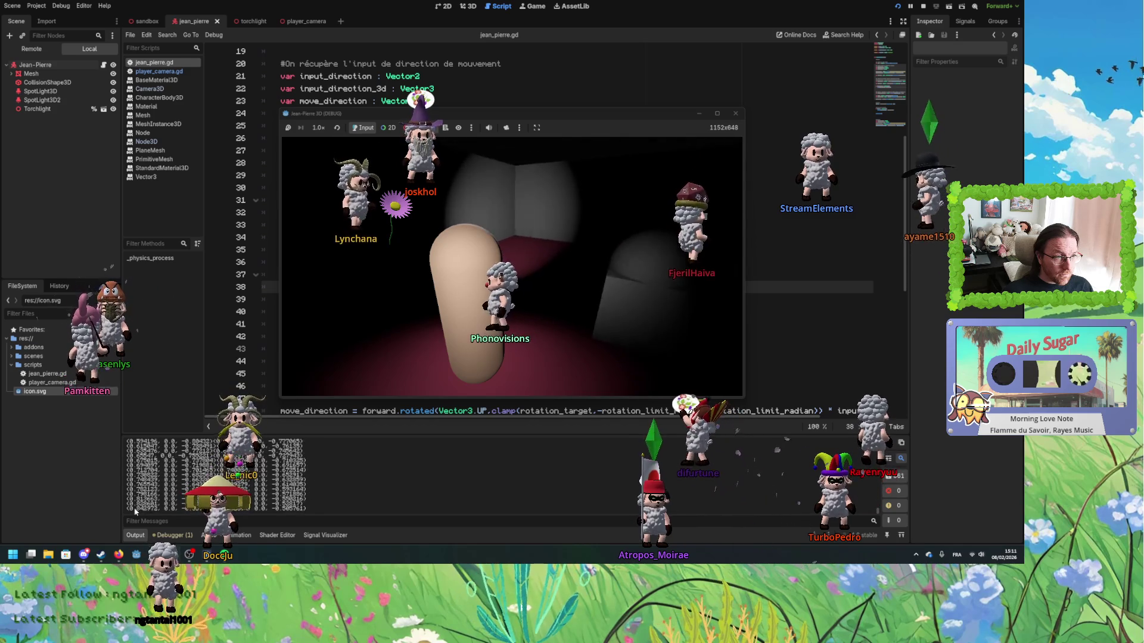
key("Right")
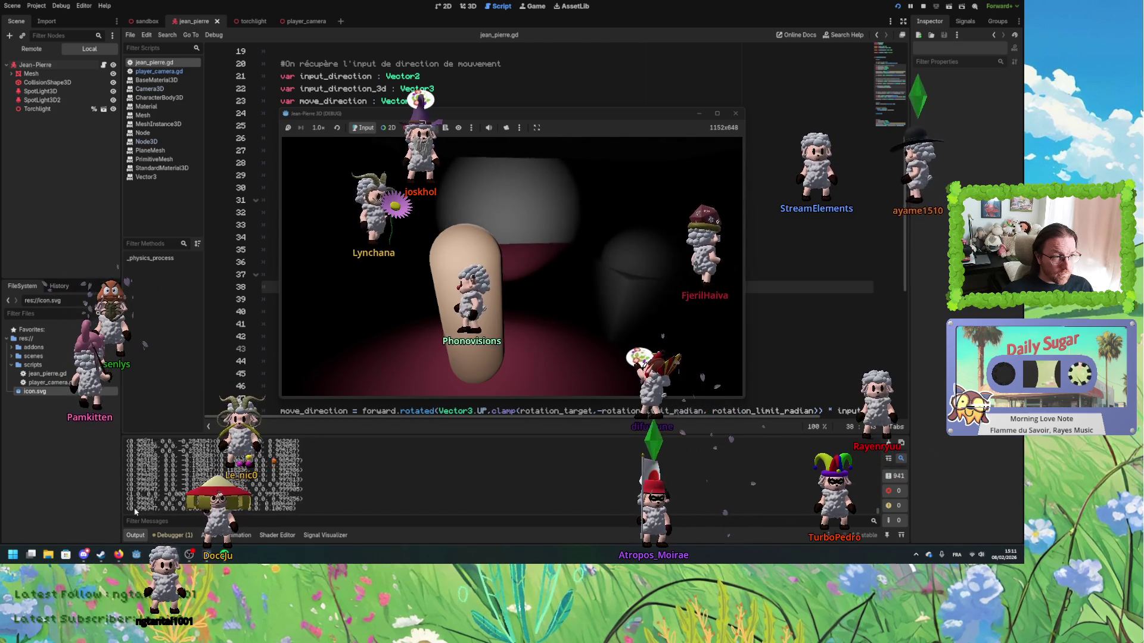
key("Right")
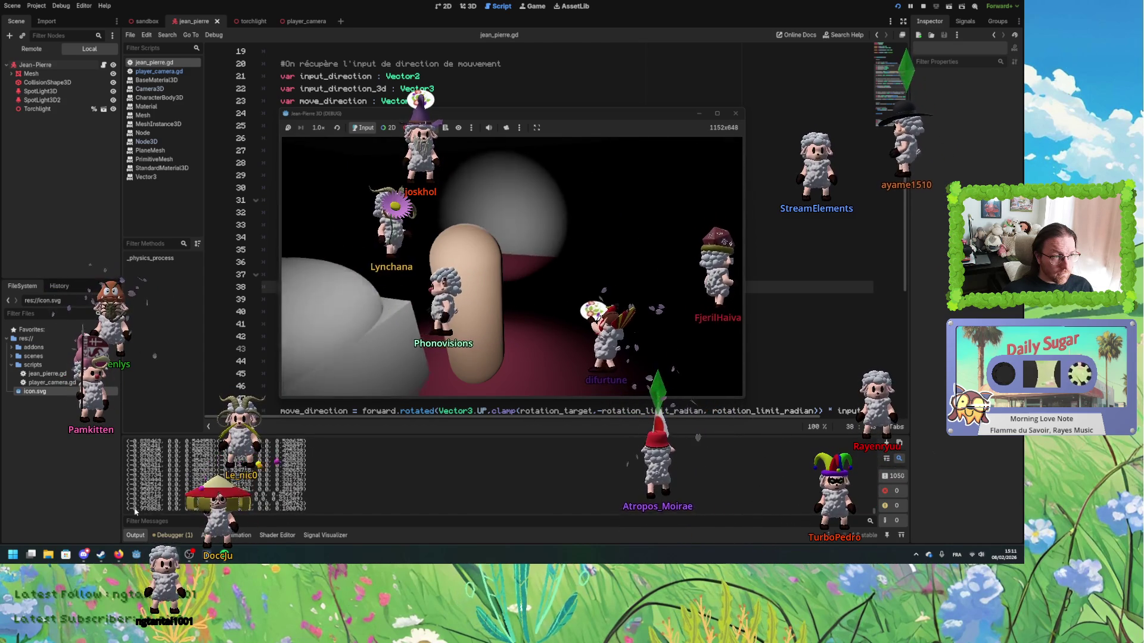
key("Right")
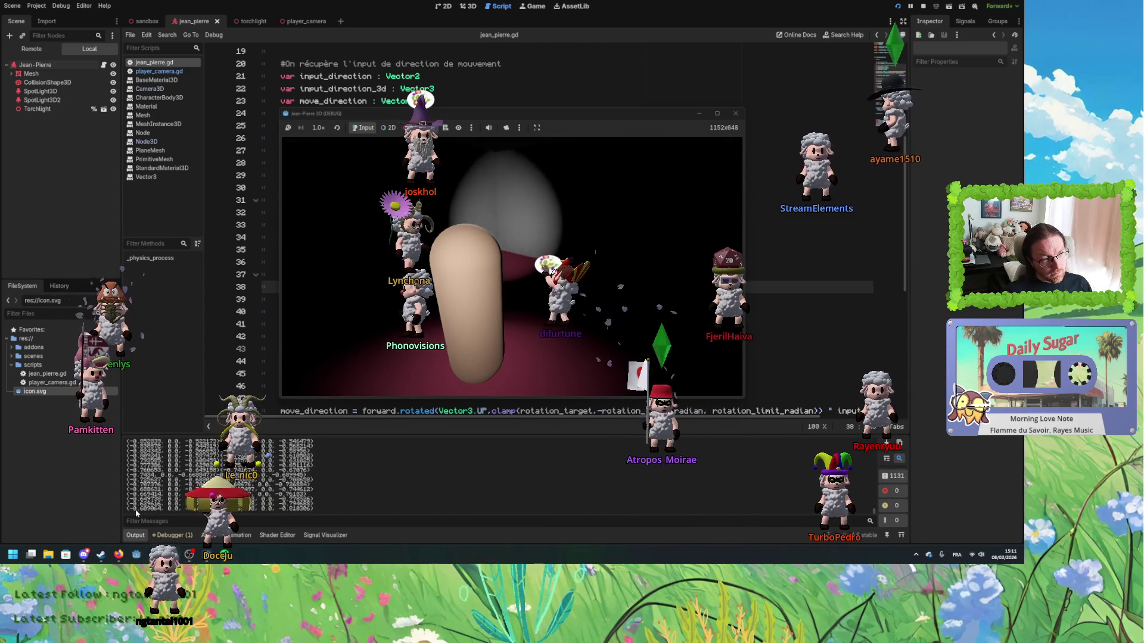
key("Right")
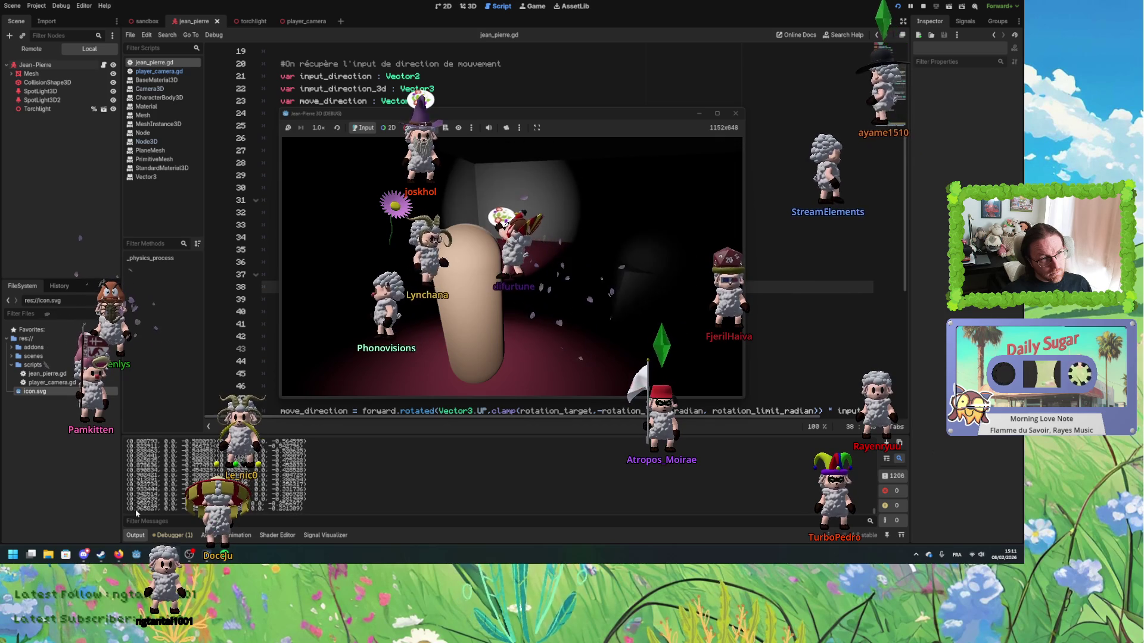
key("Right")
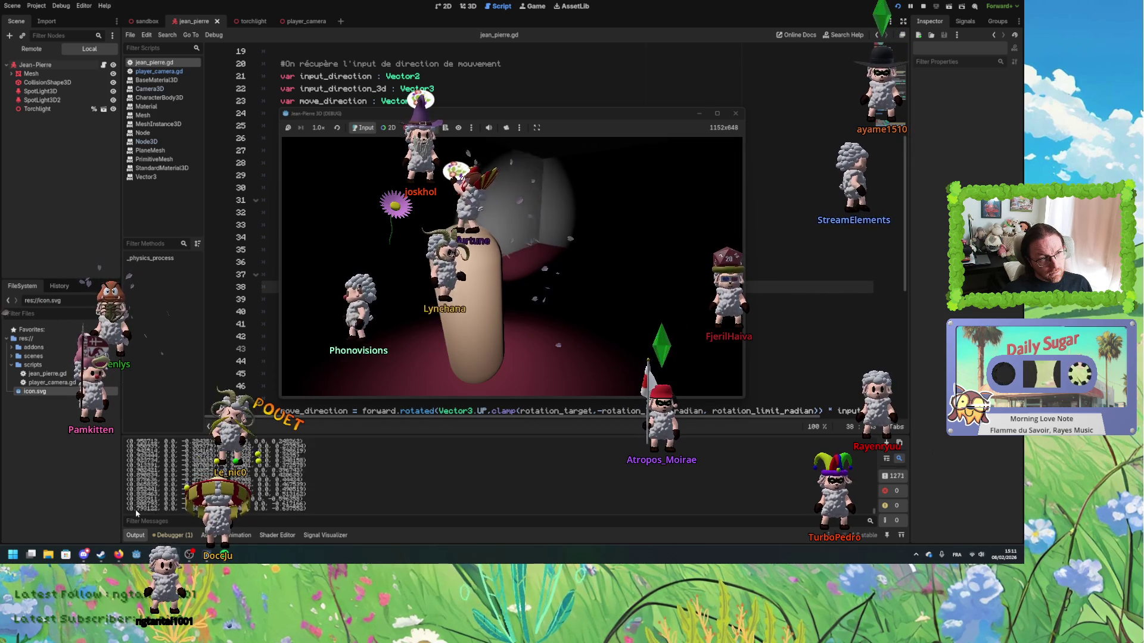
key("Right")
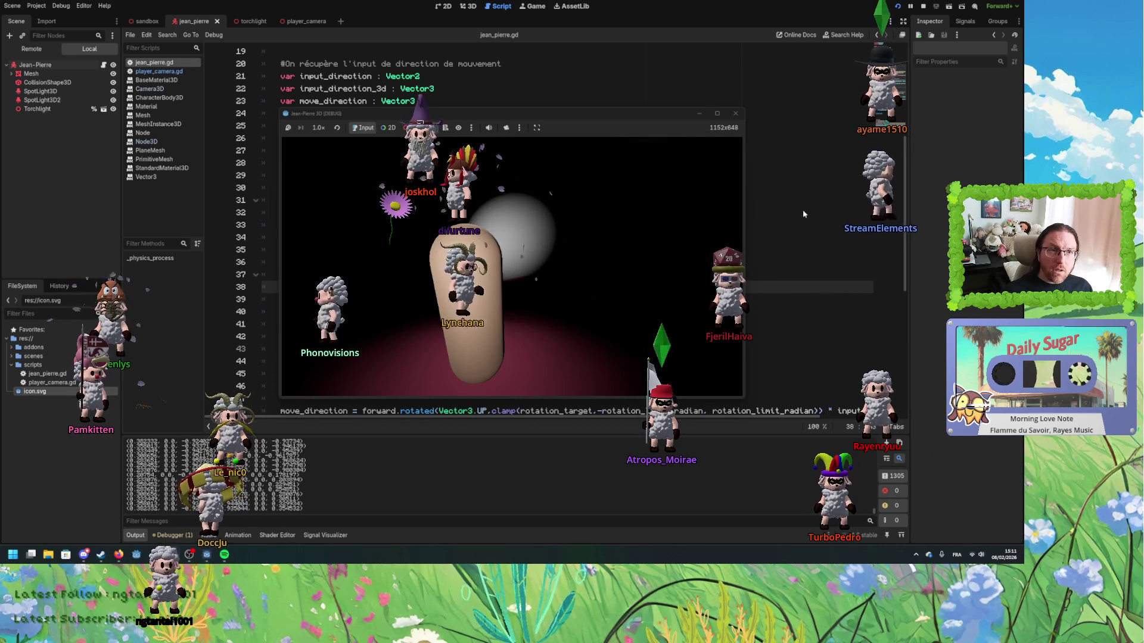
left_click(897, 6)
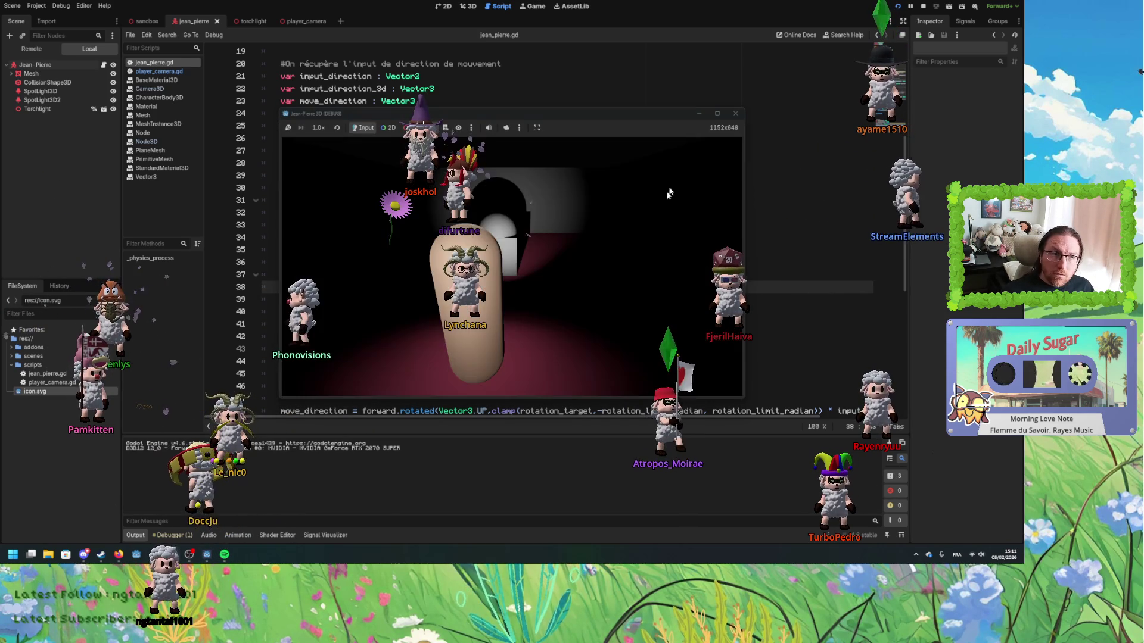
- Rotate the camera to a new view and switch the logged input direction to Up
key("Right")
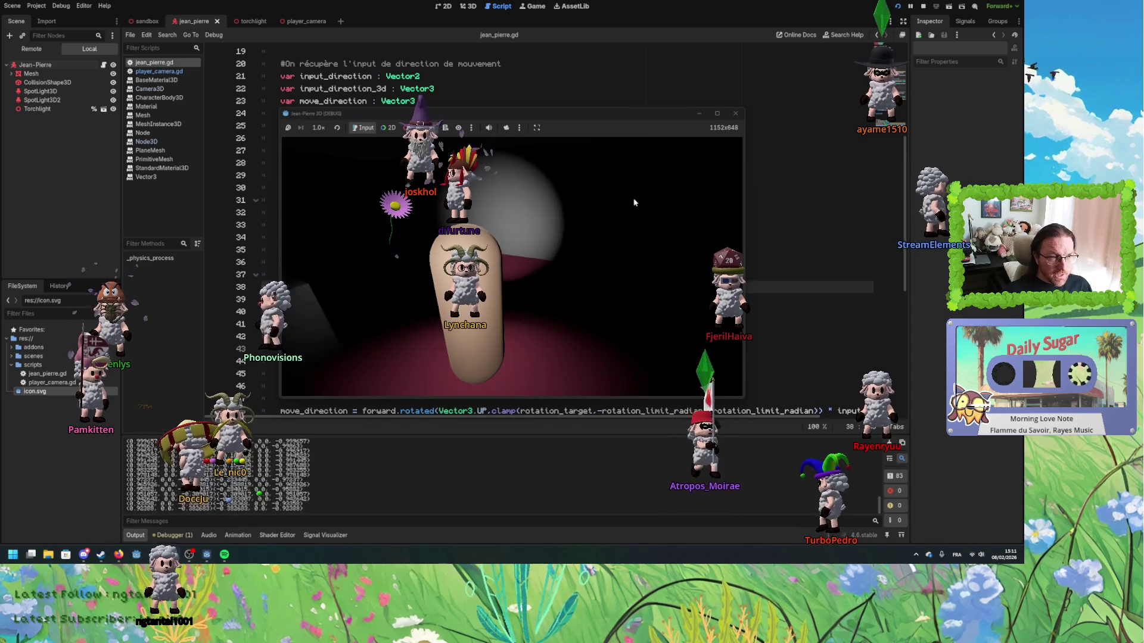
key("Right")
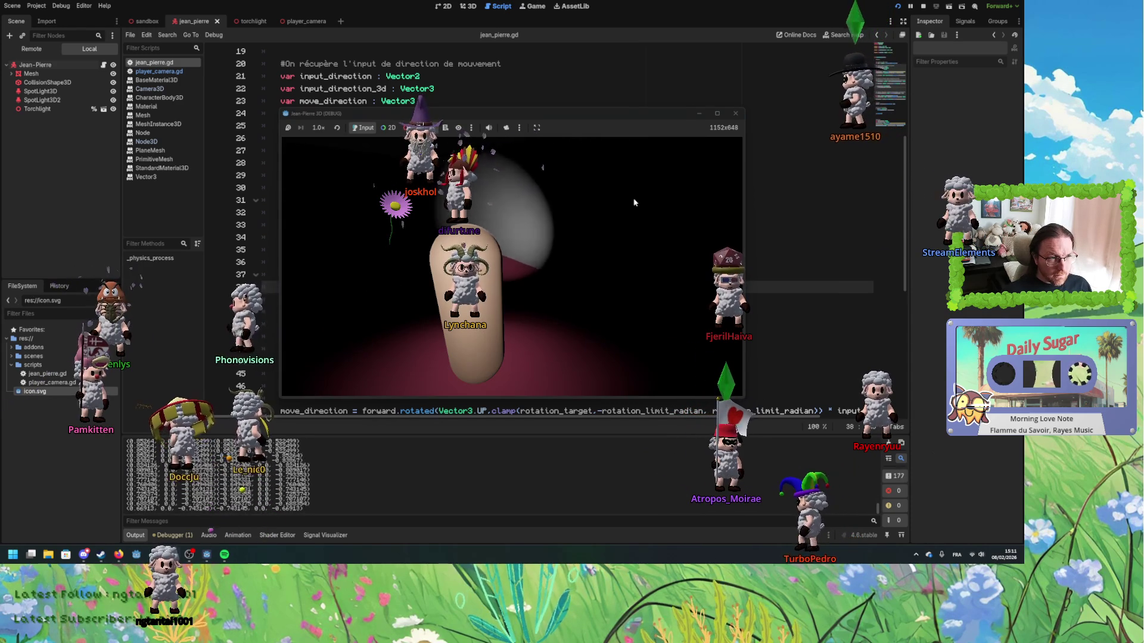
key("Right")
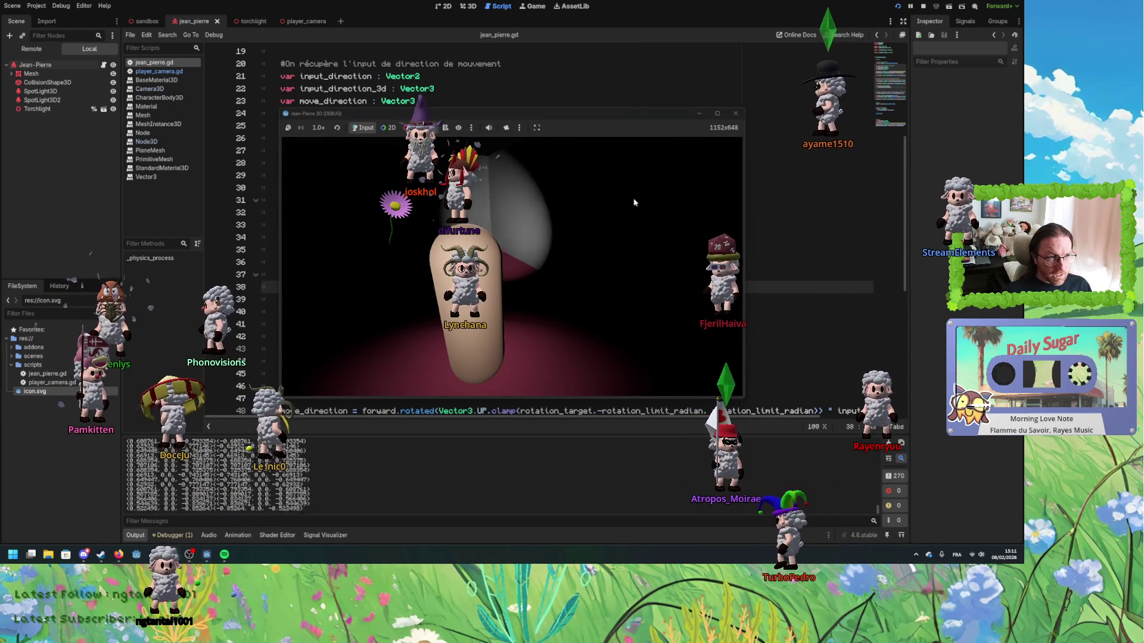
key("Right")
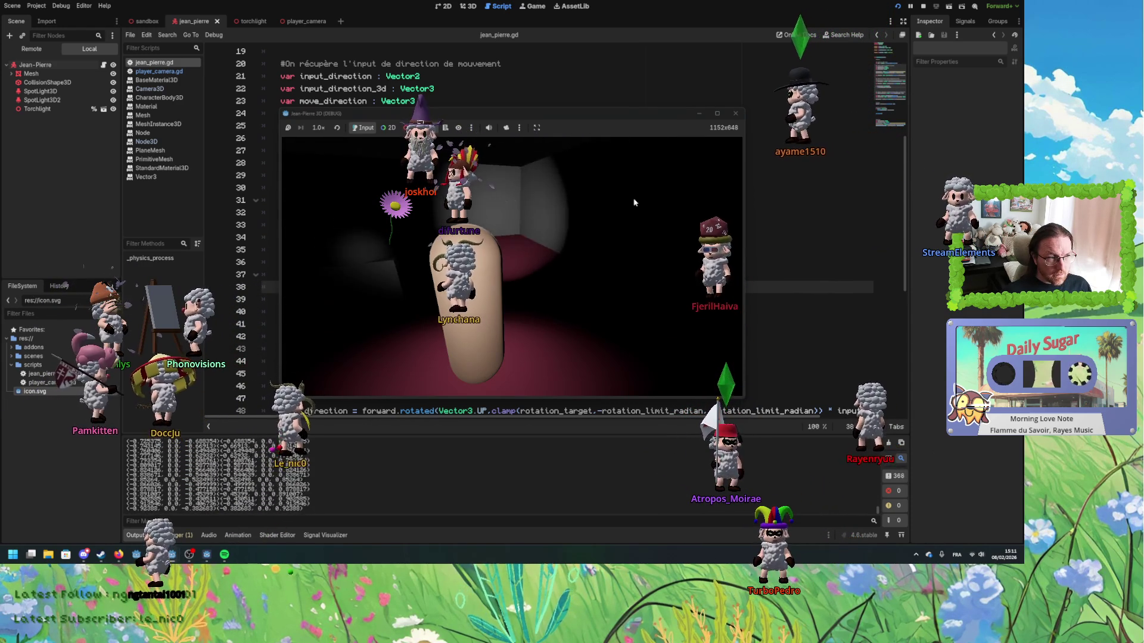
key("Right")
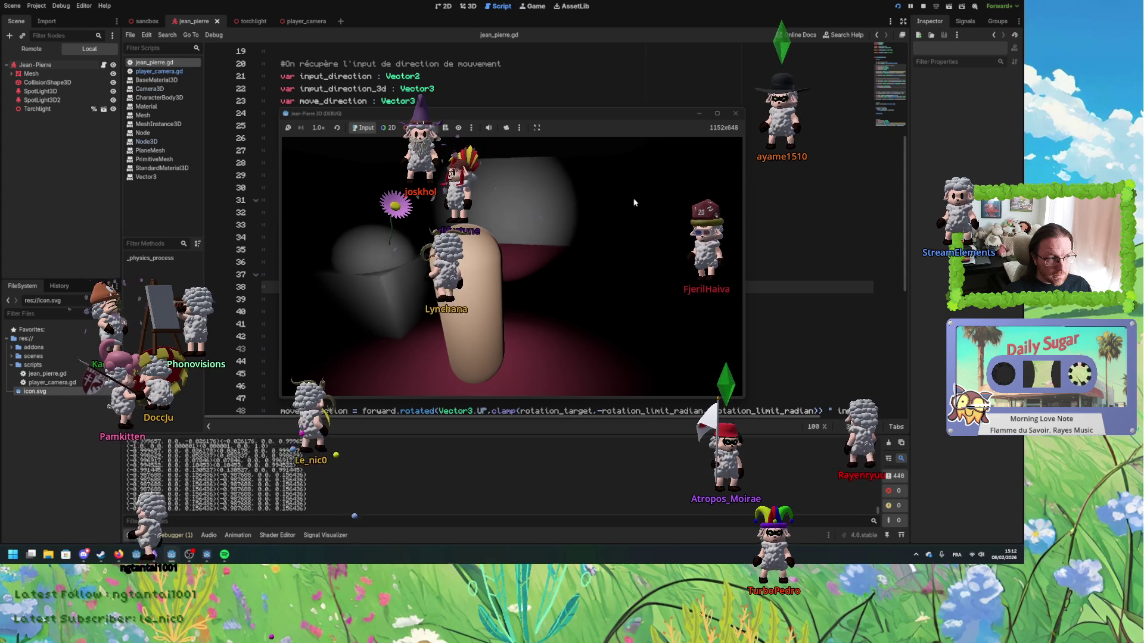
key("Up")
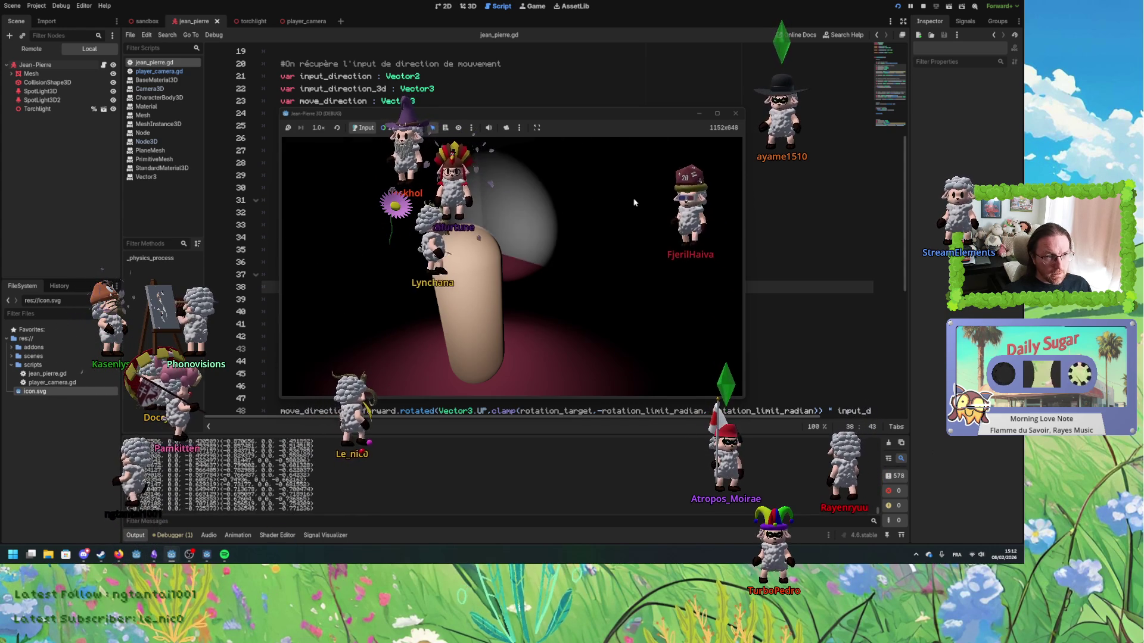
- Keep turning the view until the sphere-on-box passes behind the capsule
key("Right")
key("Right")
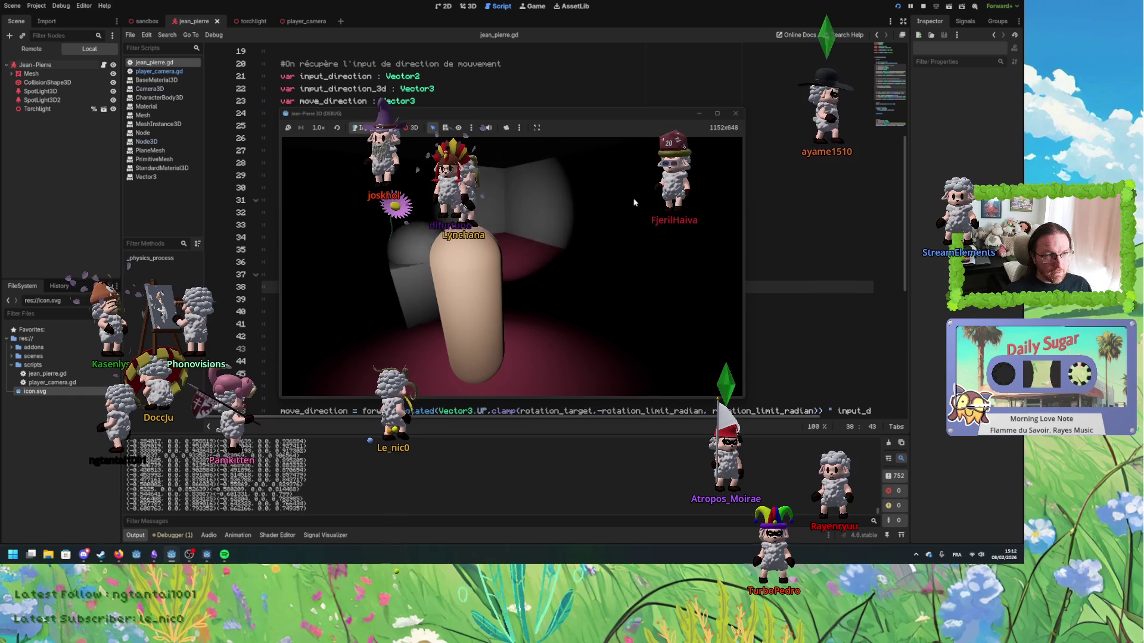
key("Right")
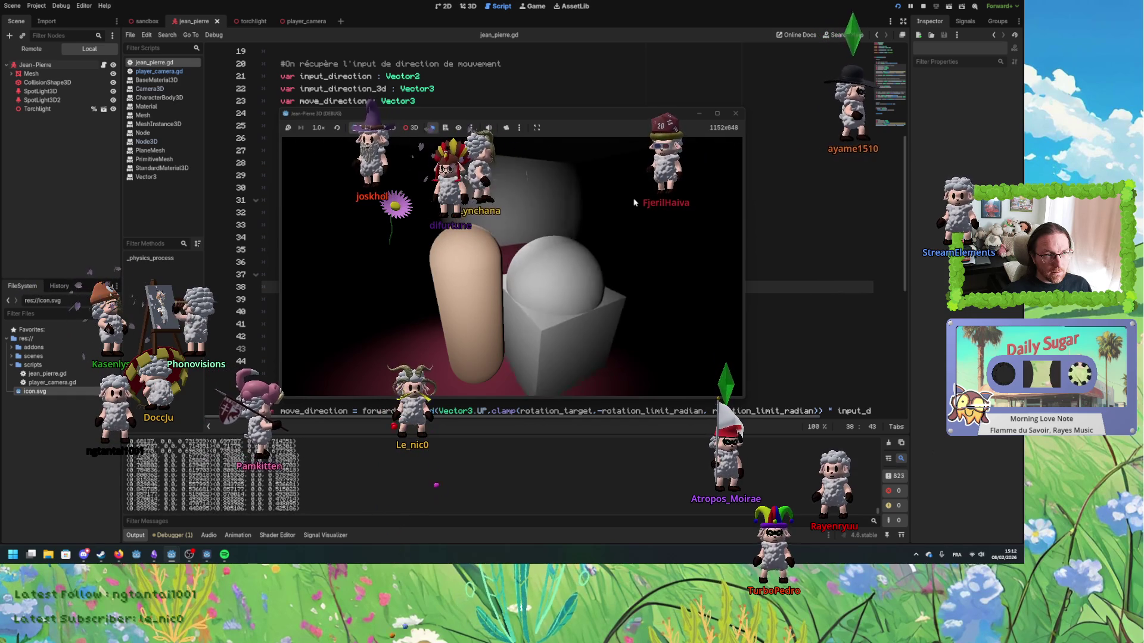
key("Right")
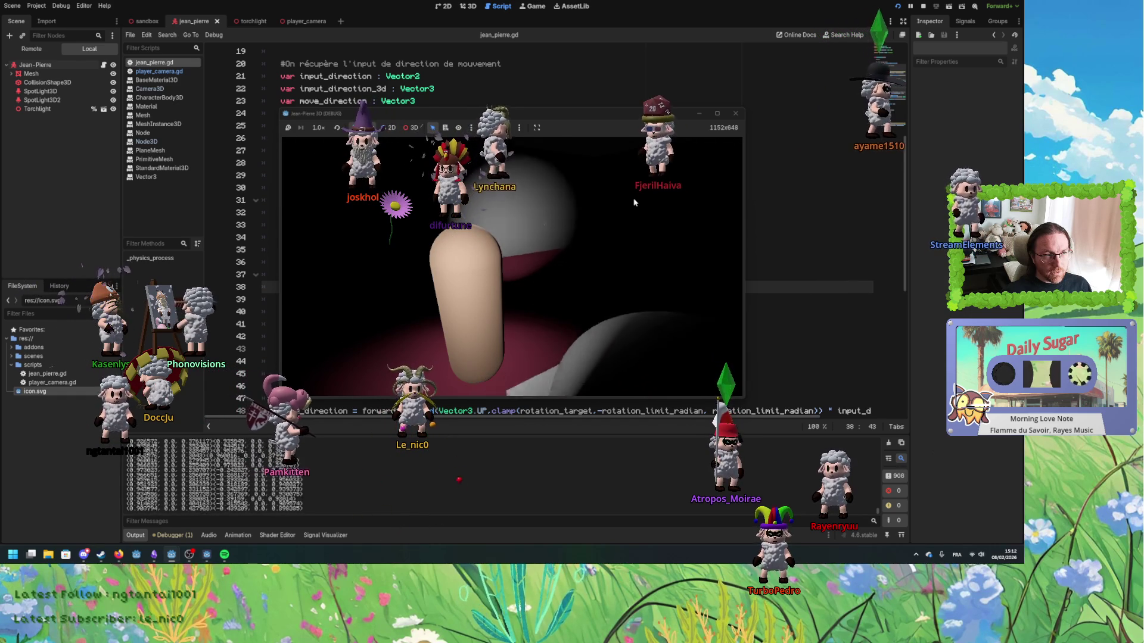
key("Right")
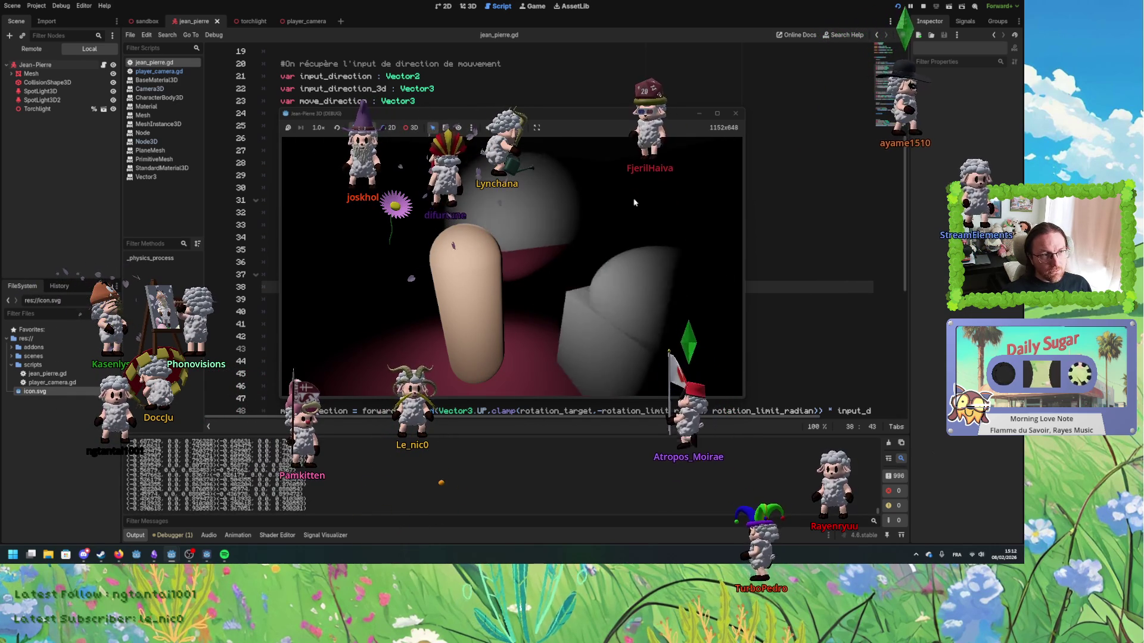
key("Right")
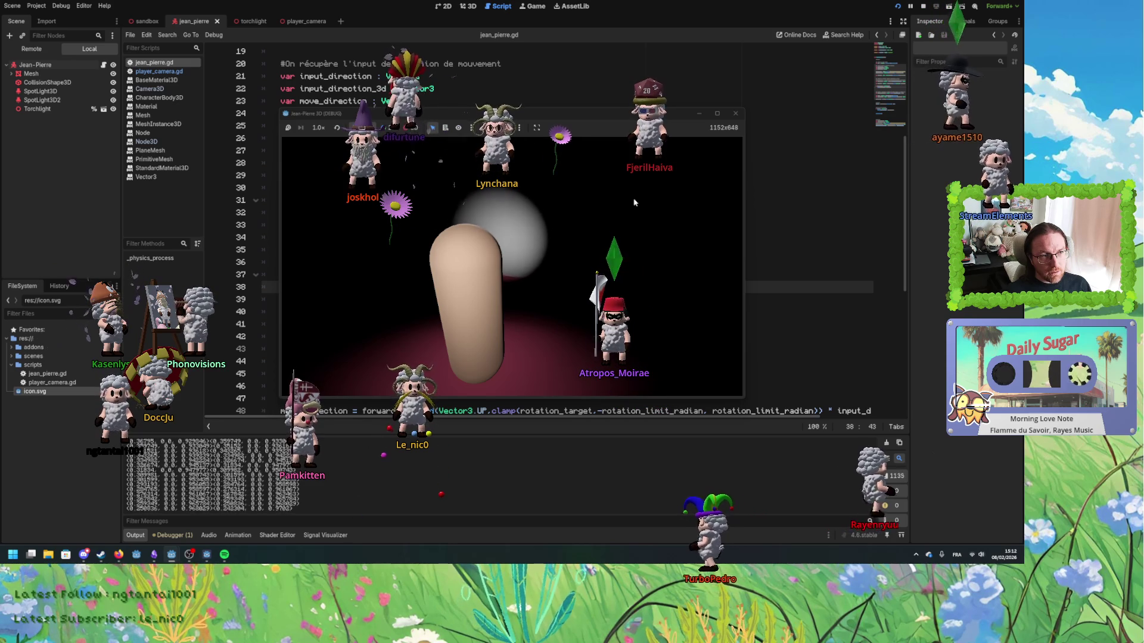
key("Right")
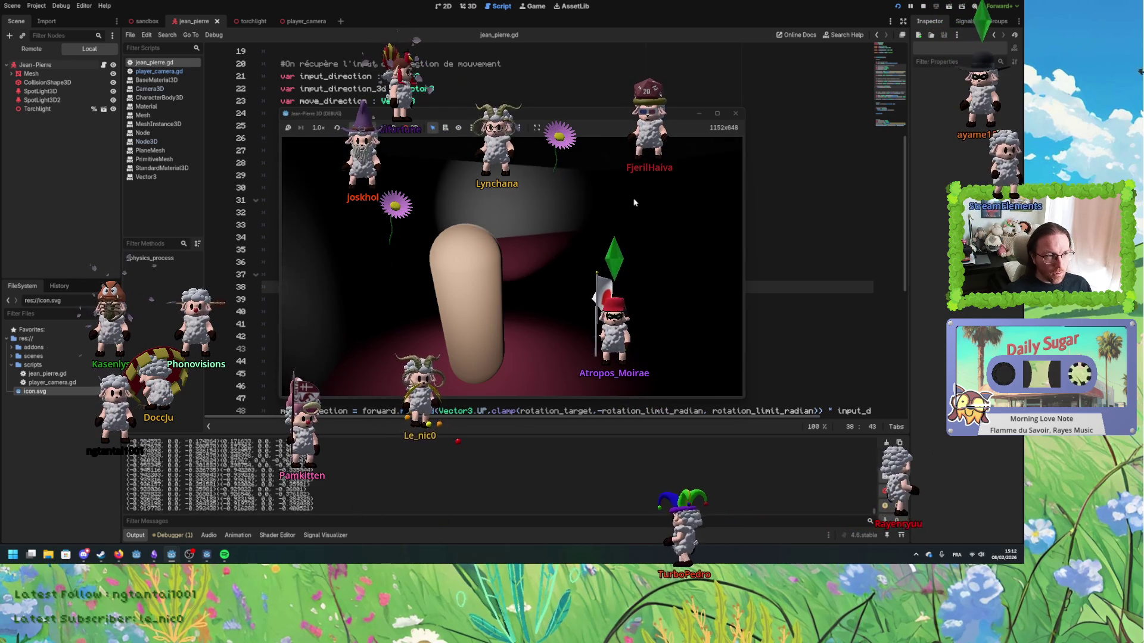
key("Right")
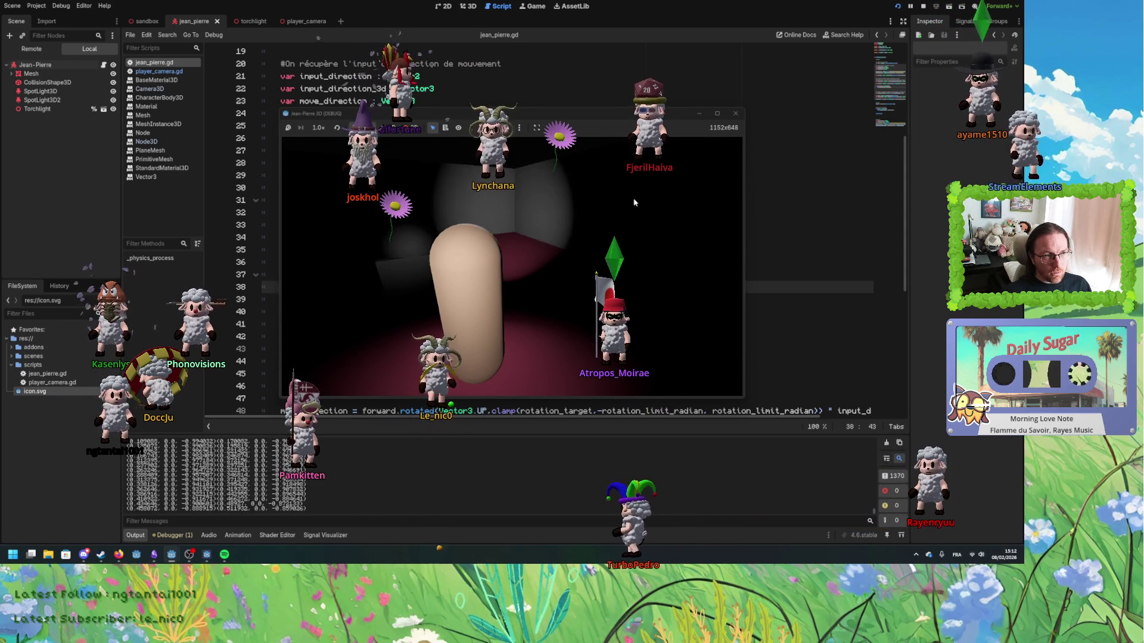
key("Right")
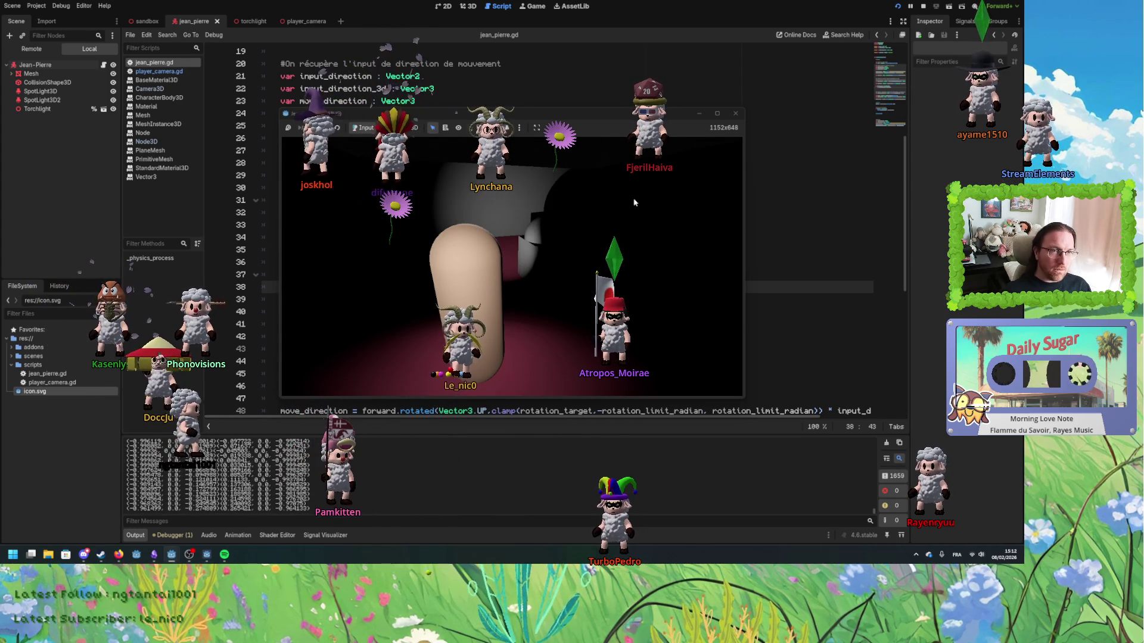
- Stop the game and move the if/print debug lines up to line 27
left_click(922, 7)
left_click_drag(479, 281, 426, 266)
key("ctrl+x")
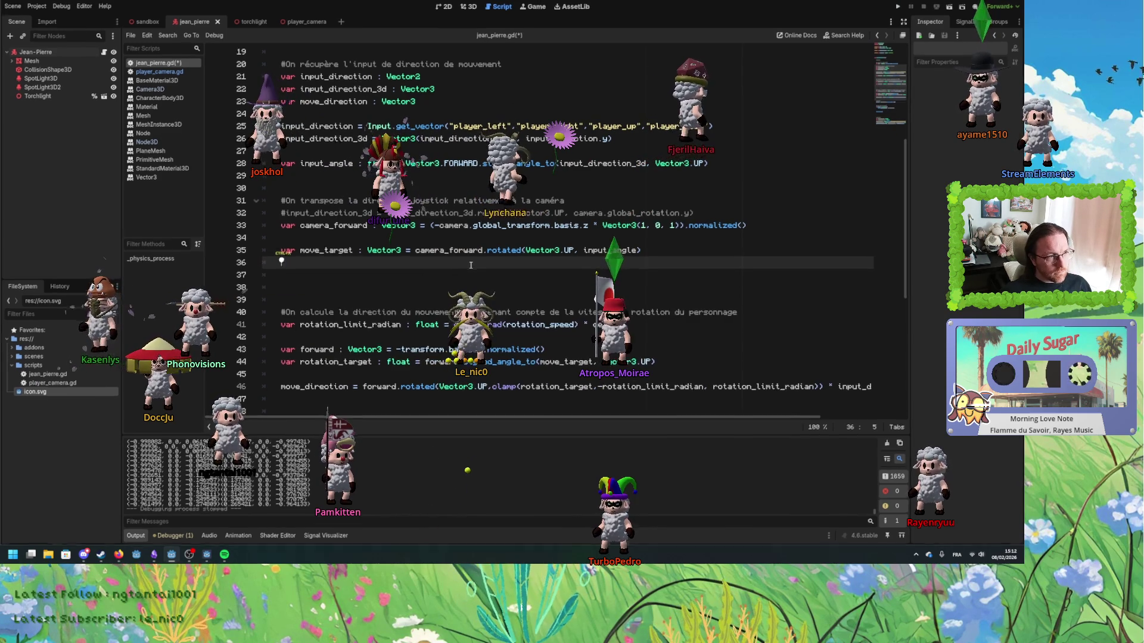
scroll(356, 226, "up", 2)
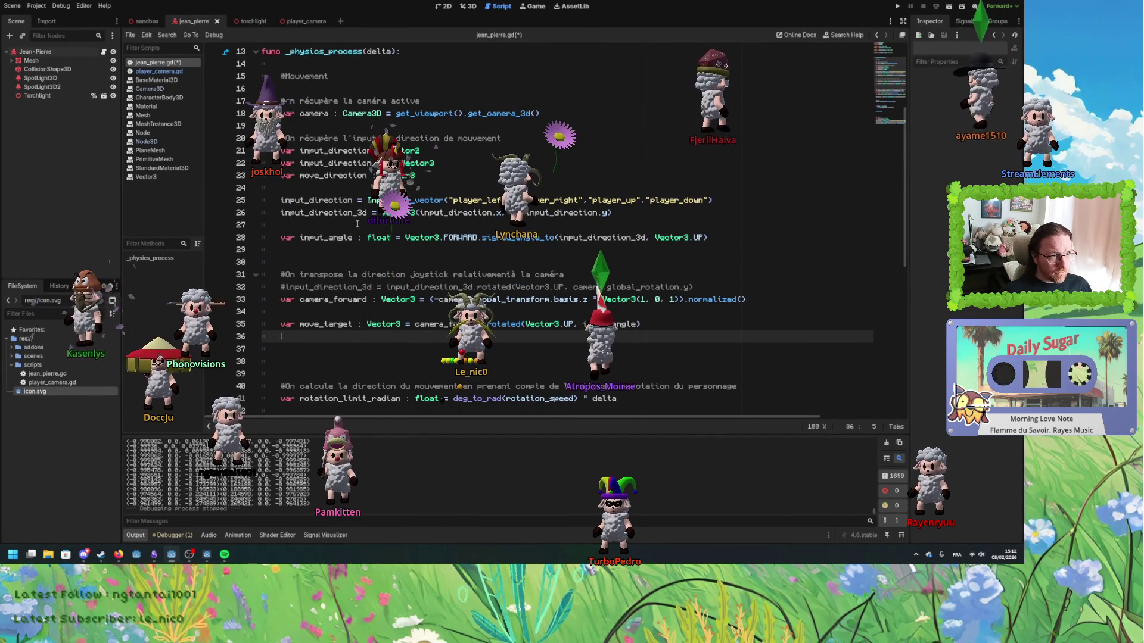
left_click(295, 223)
key("ctrl+v")
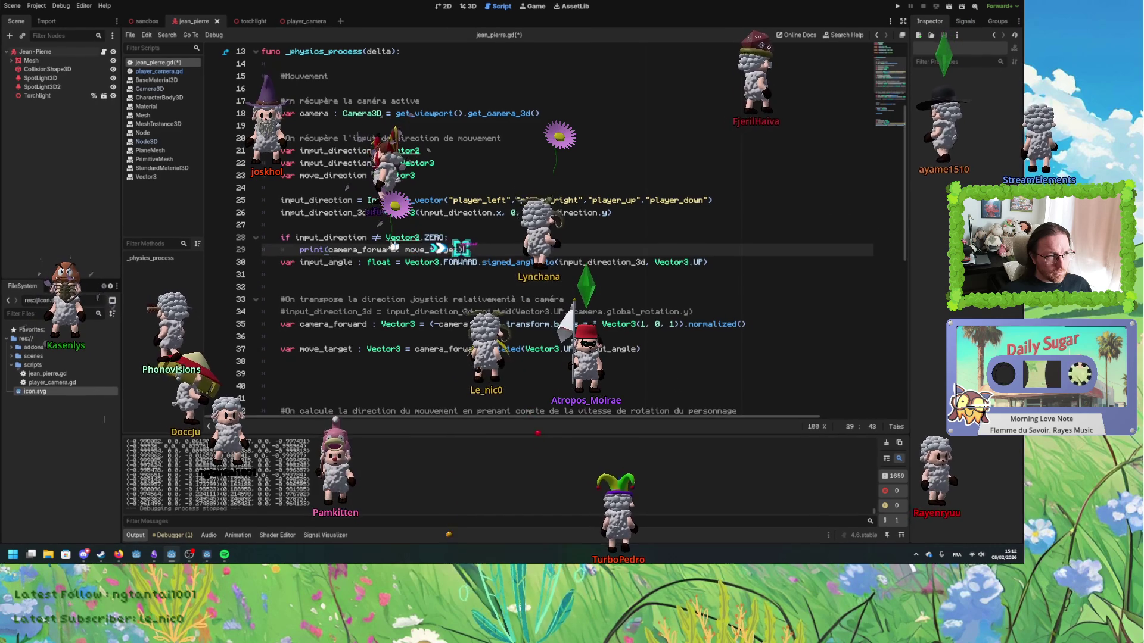
- Make the debug print output input_direction instead of camera_forward, and relaunch the game
double_click(316, 200)
double_click(339, 250)
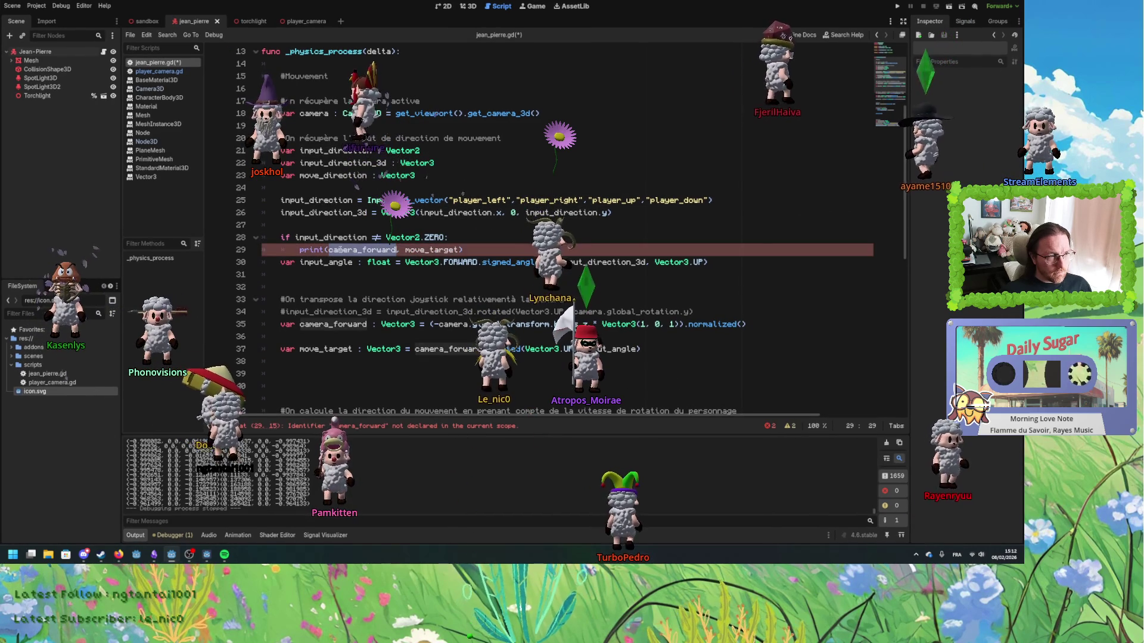
left_click(460, 249, "shift")
key("ctrl+v")
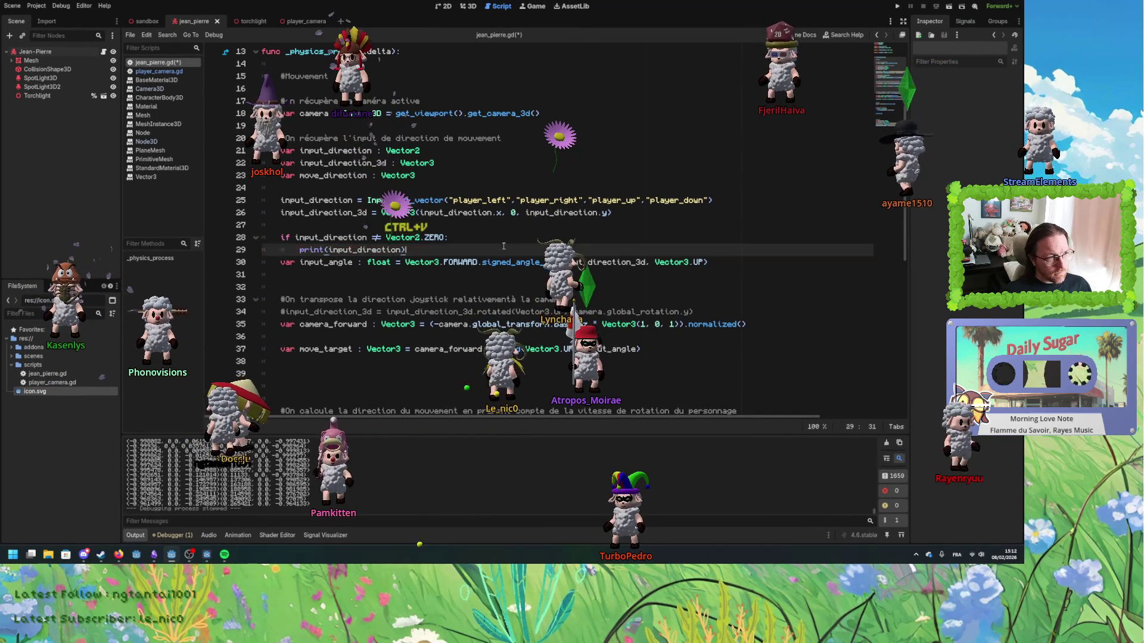
left_click(897, 7)
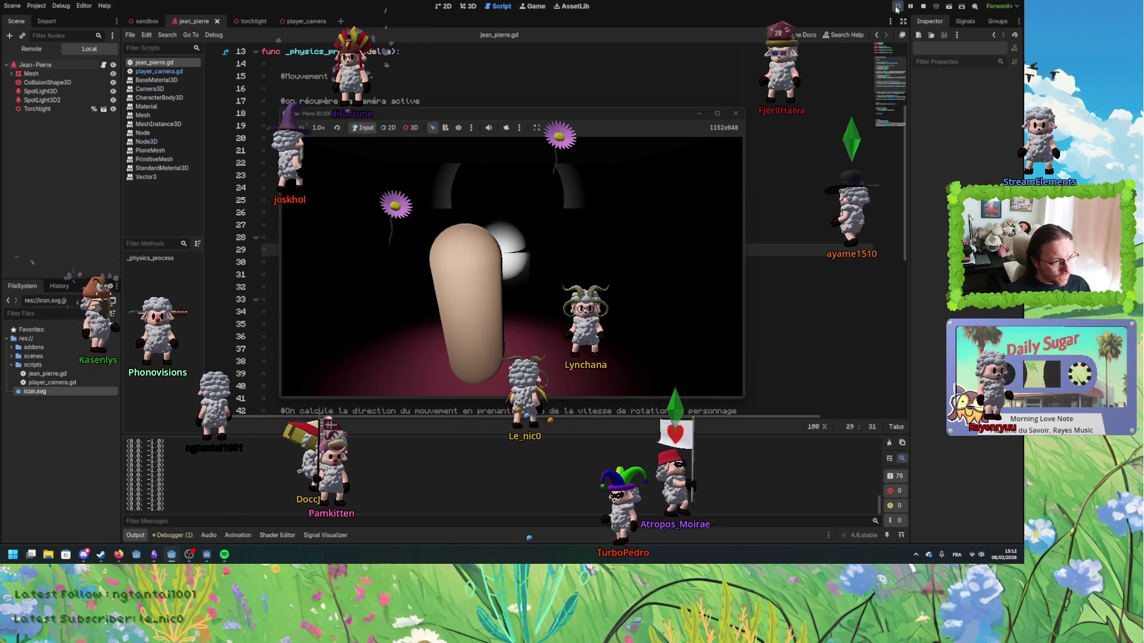
- Steer forward, left, diagonally and backward while reading the printed input vectors
key("Up")
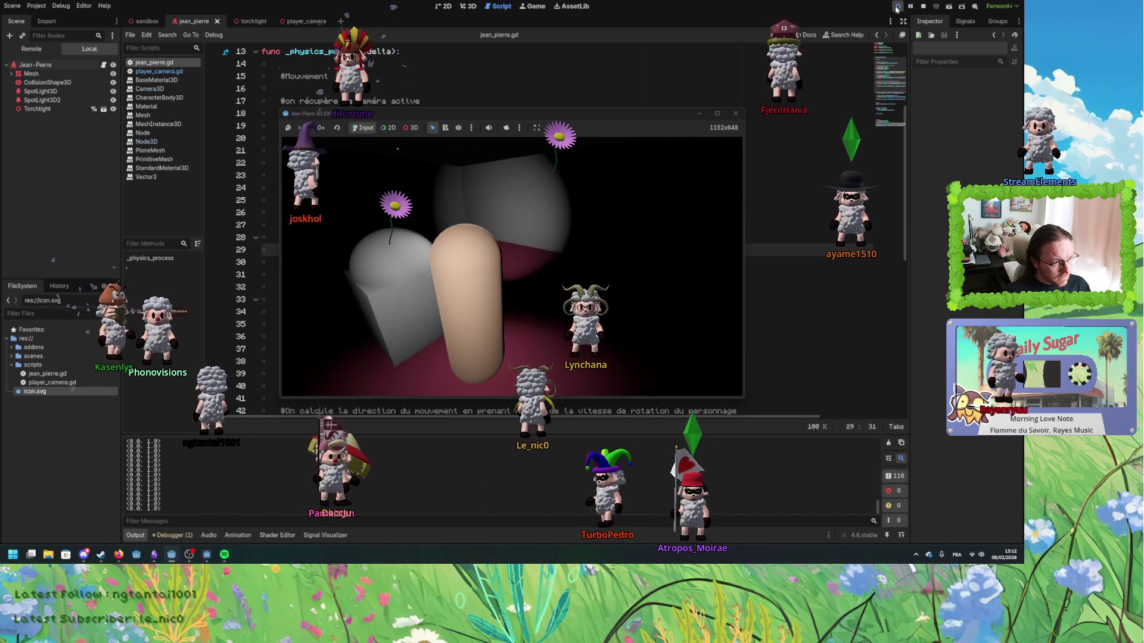
key("Left")
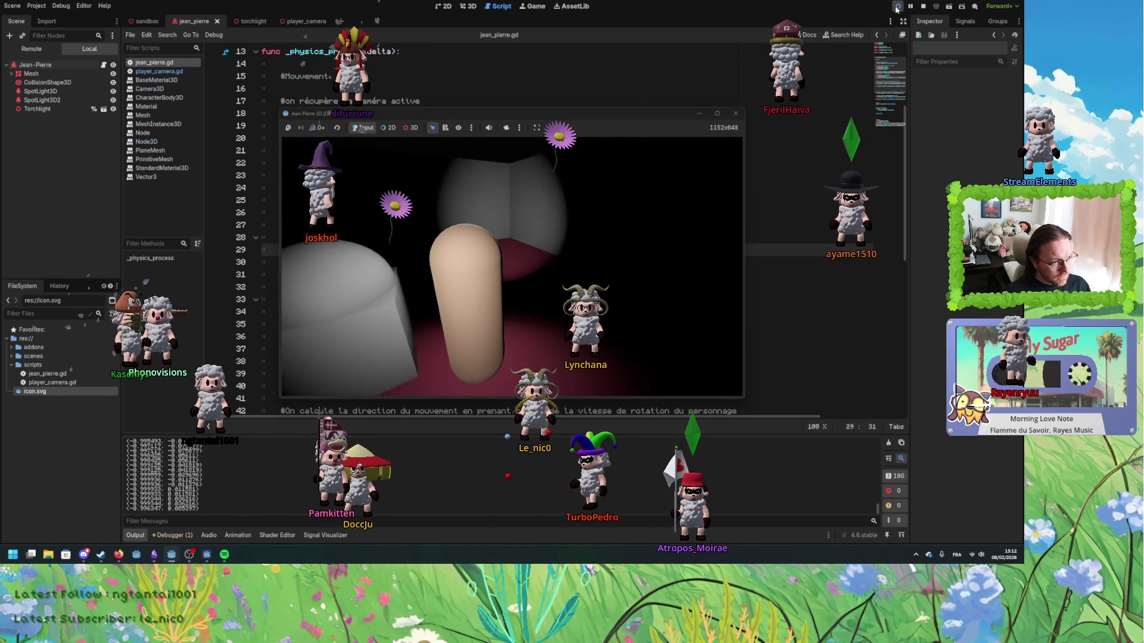
key("Up")
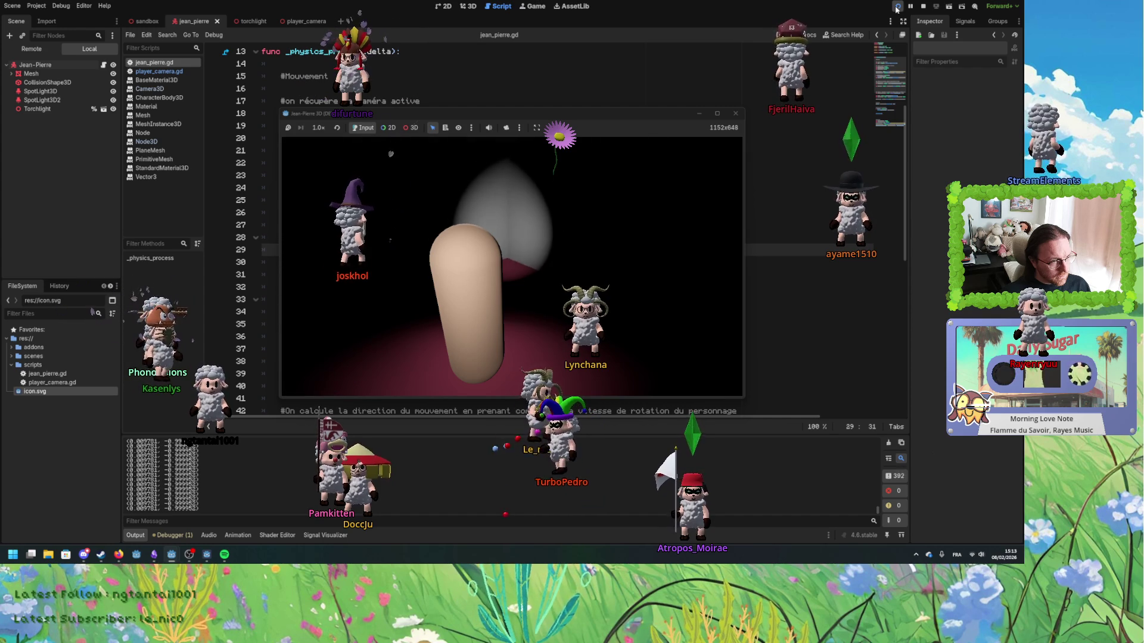
key("Left")
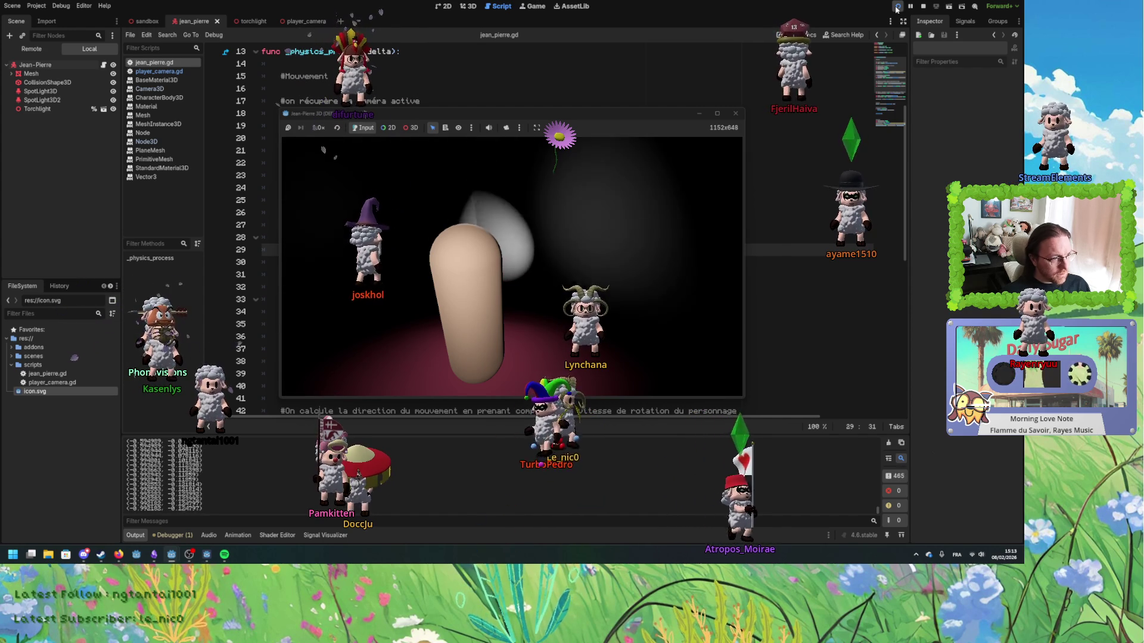
key("Up")
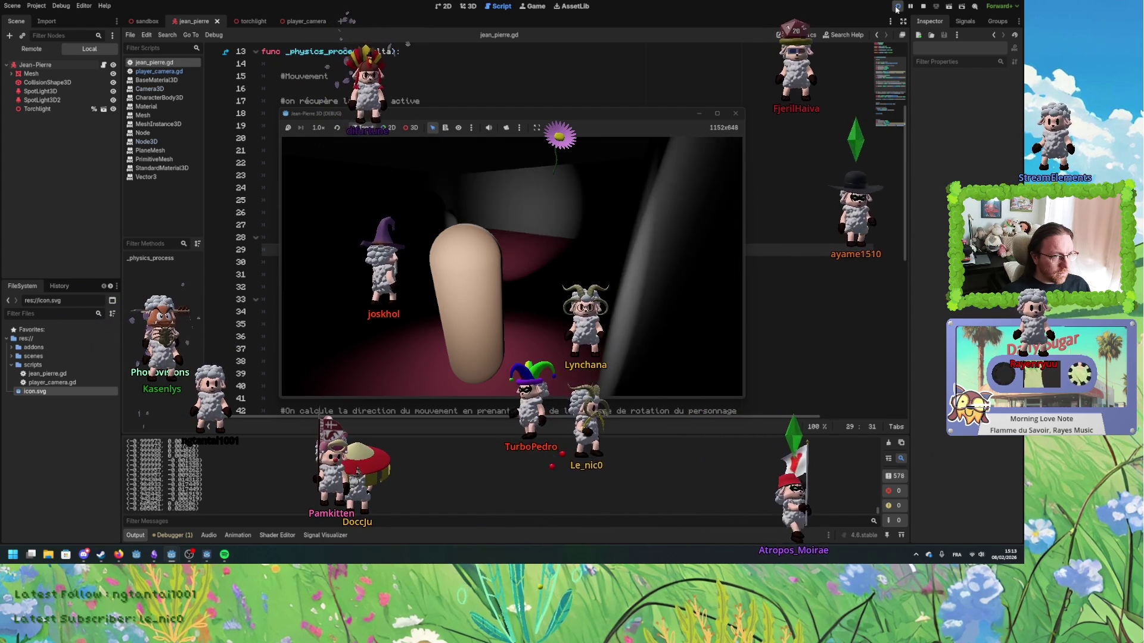
key("Up")
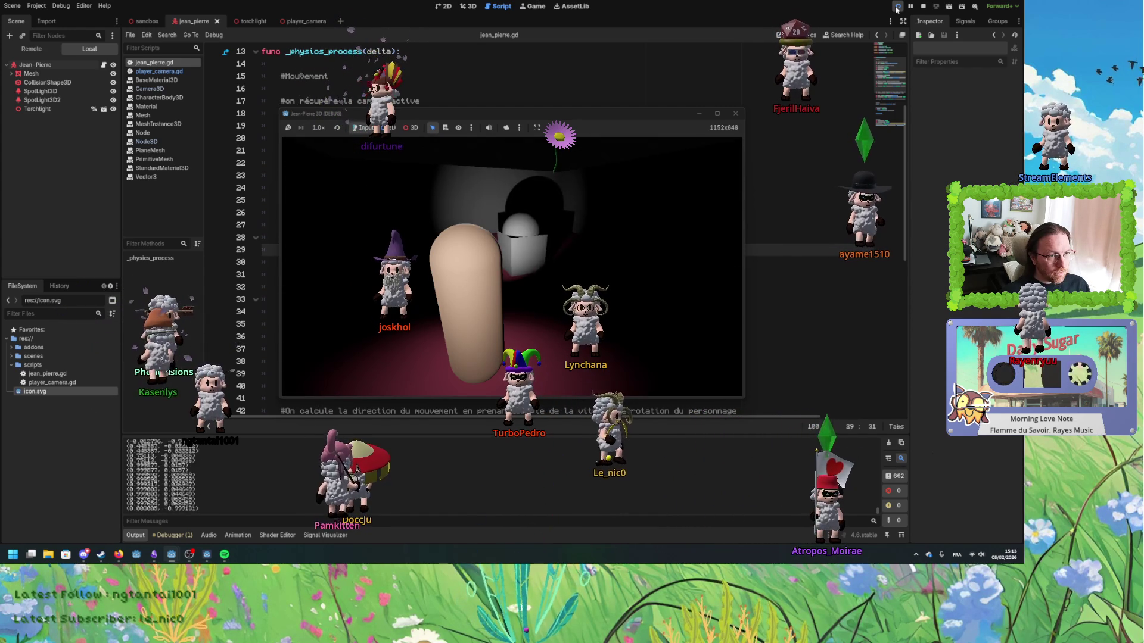
key("Up")
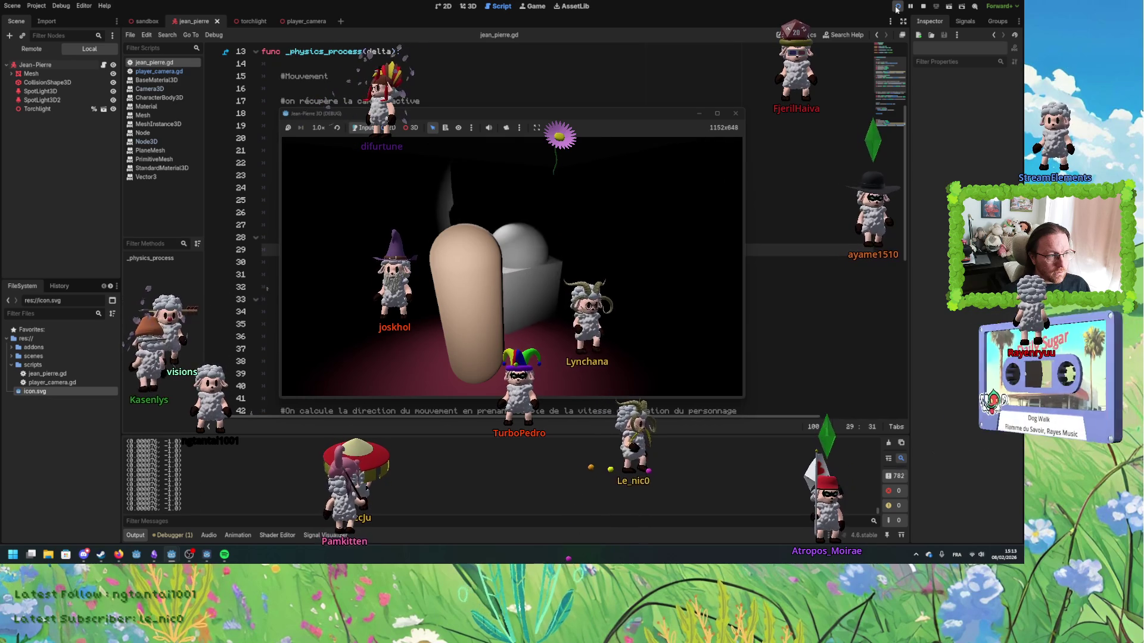
key("Down")
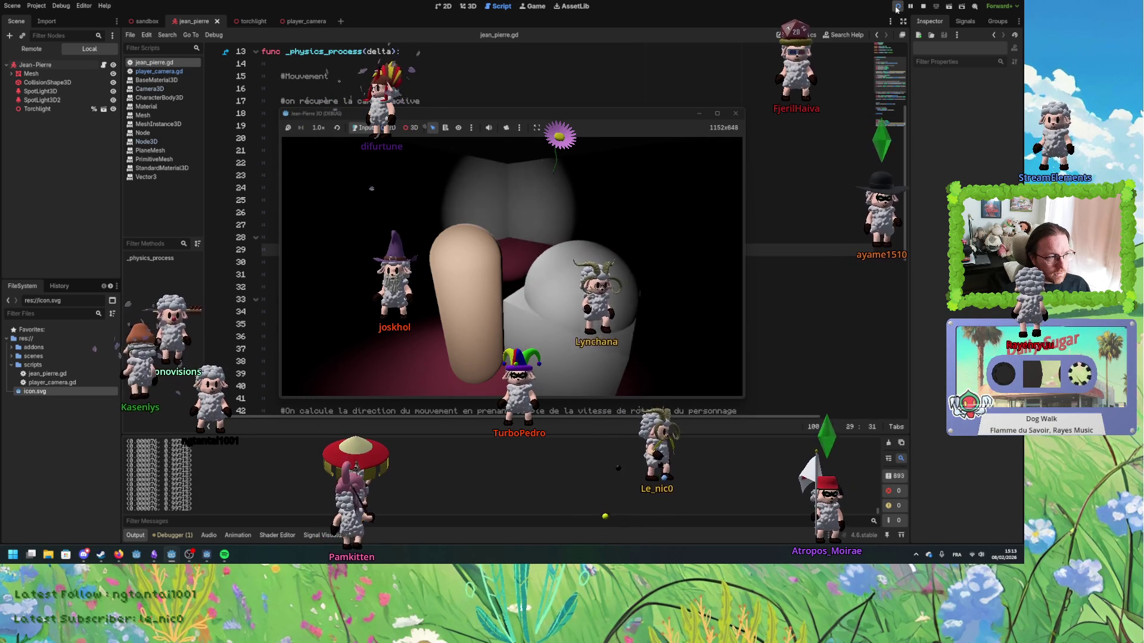
- Test right, forward, left and diagonal moves, comparing the printed input_direction vectors
key("Up")
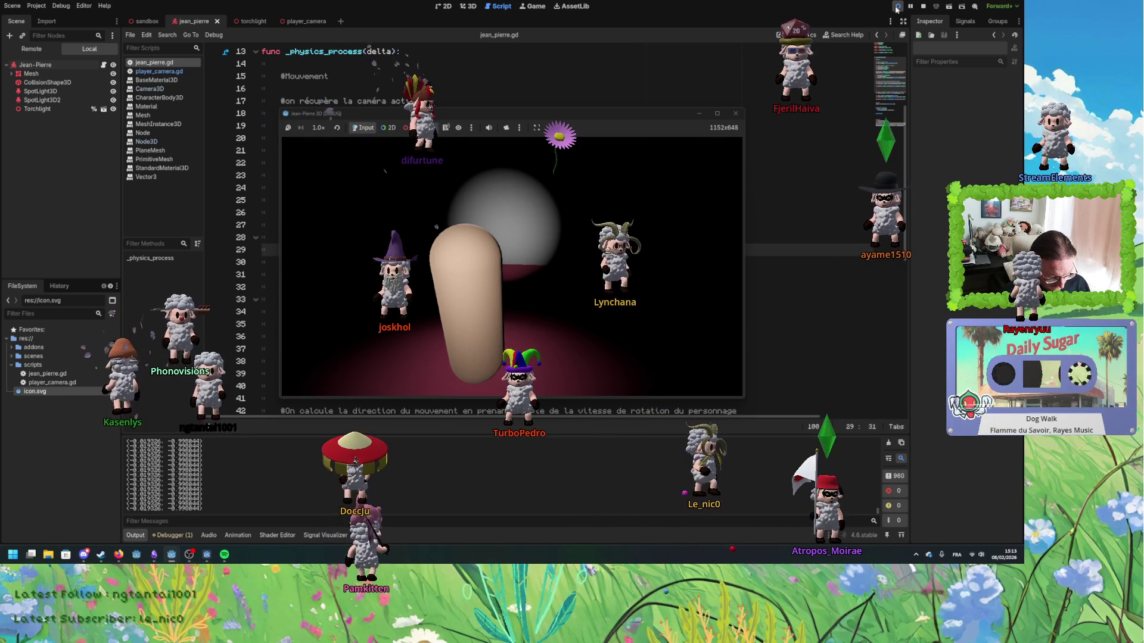
key("Right")
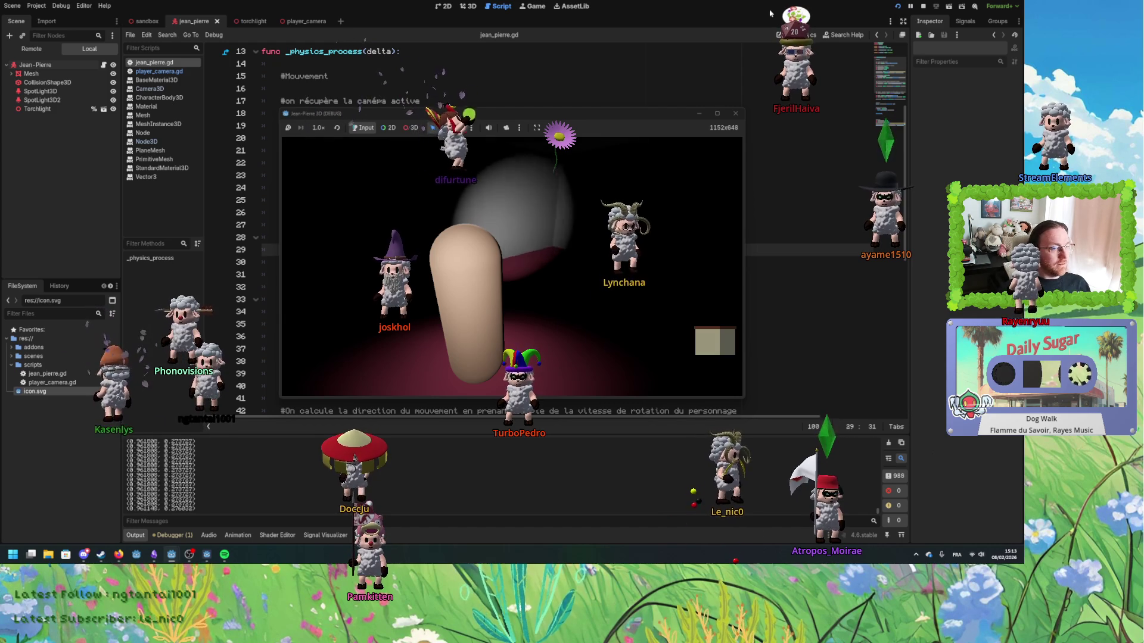
key("Up")
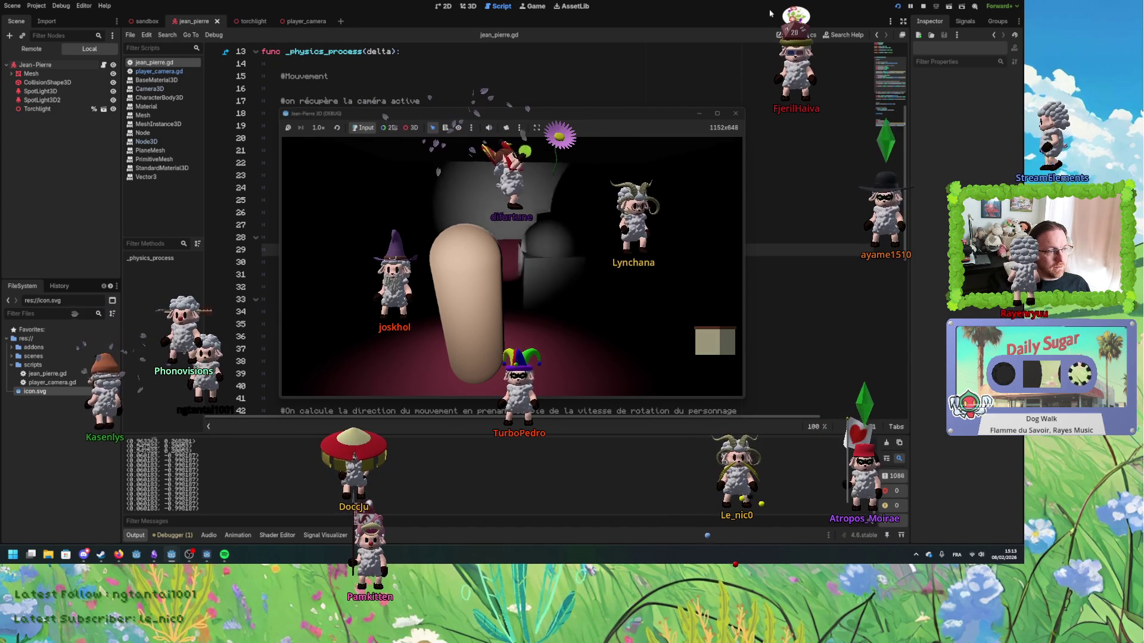
key("Up")
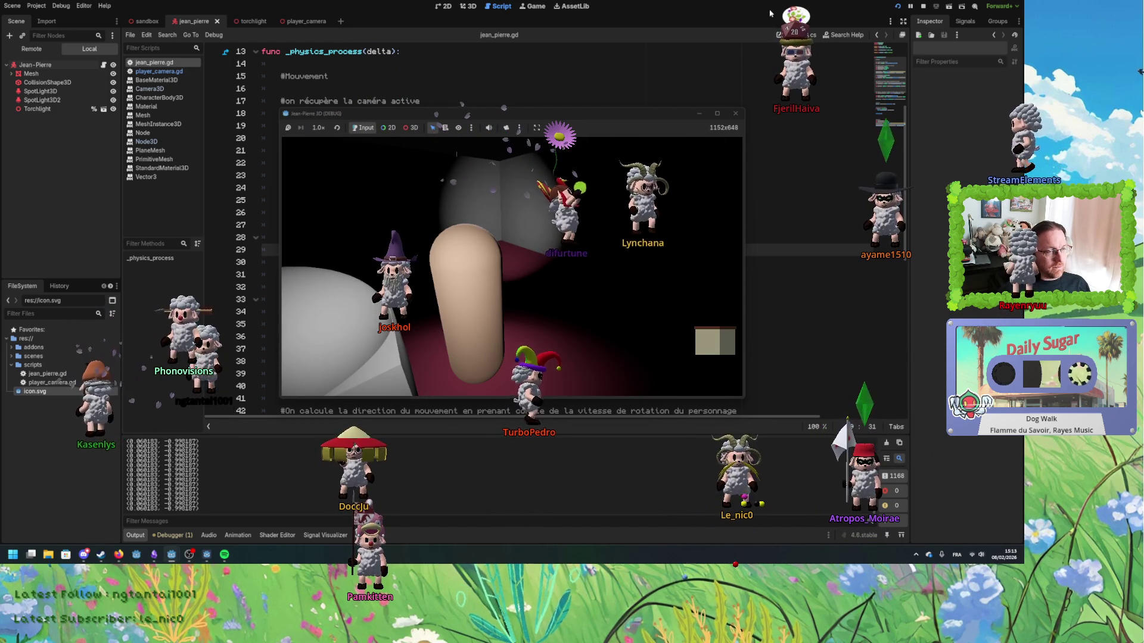
key("Left")
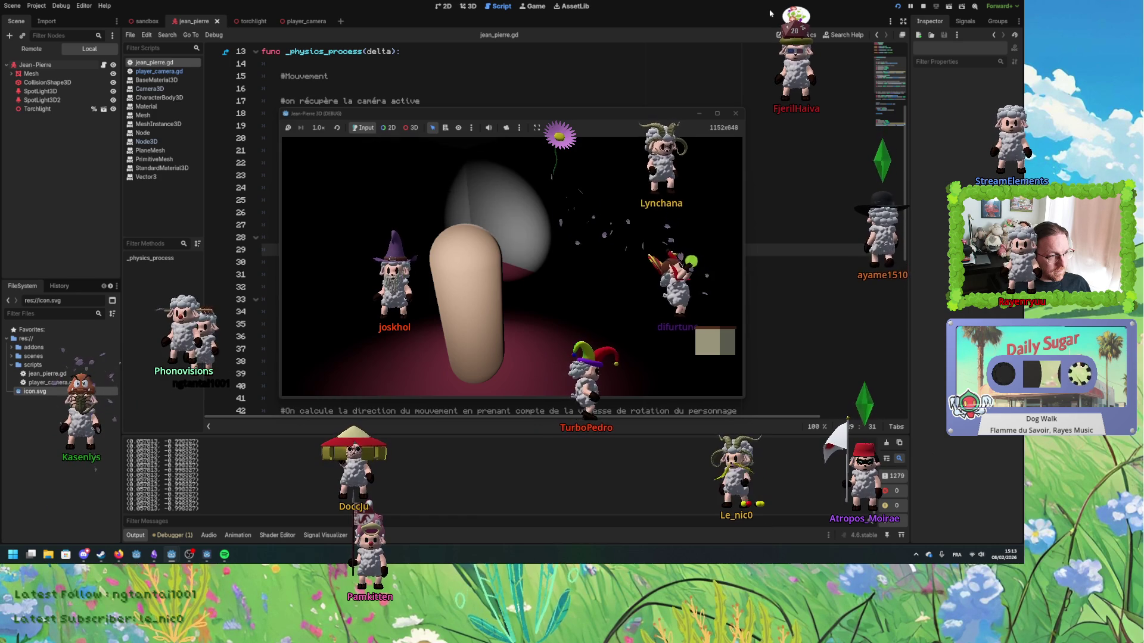
key("Right")
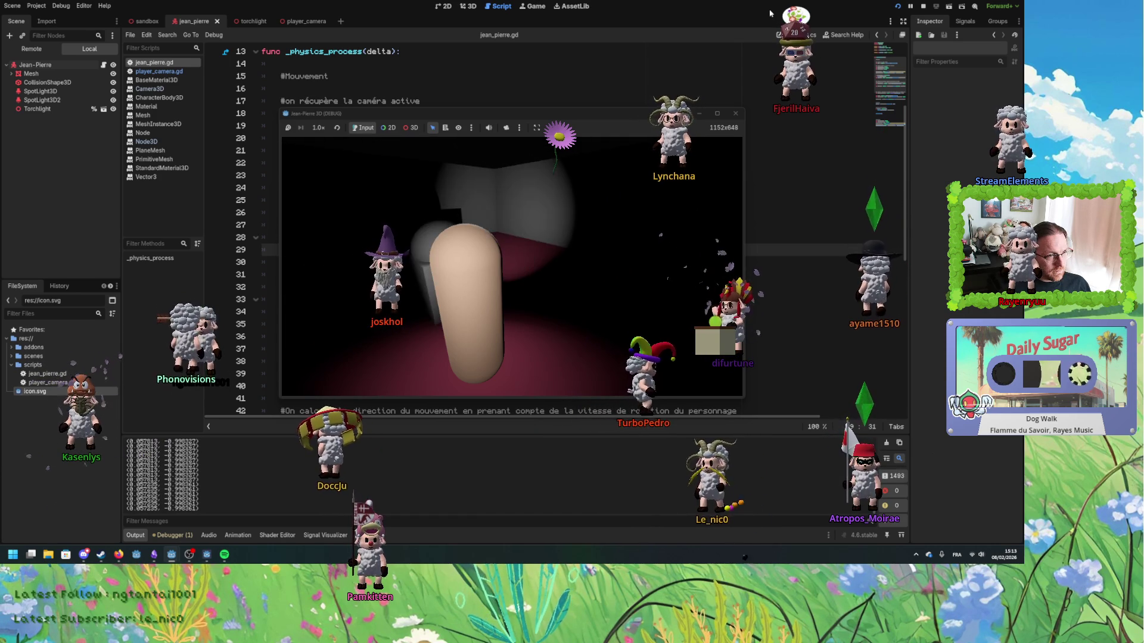
key("Right")
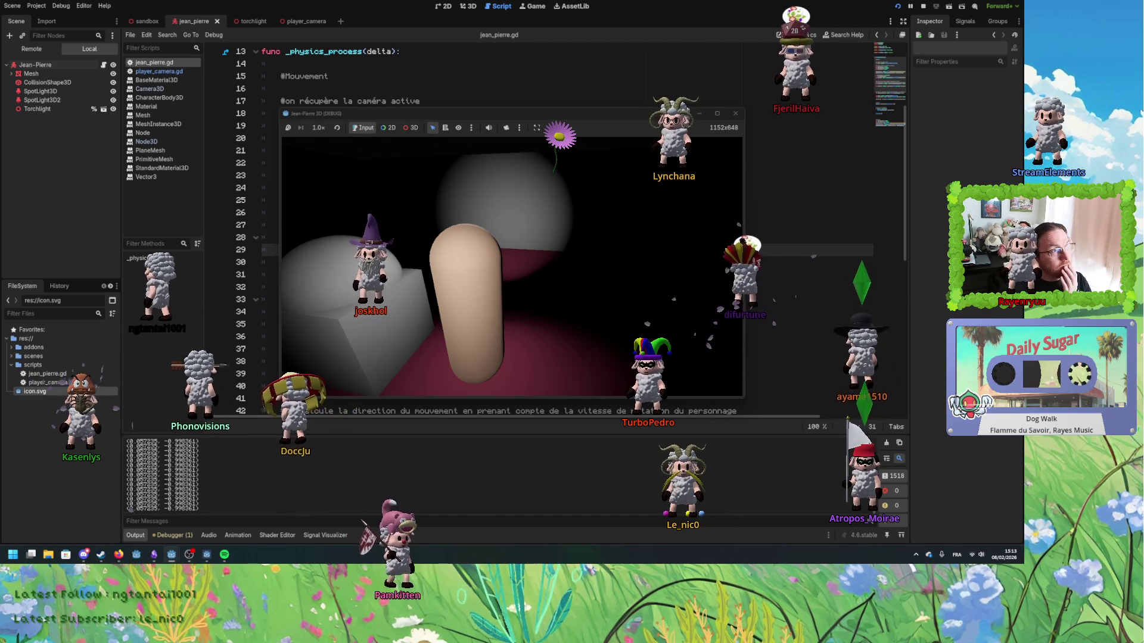
left_click(36, 6)
- In Project Settings' Input Map, raise player_up, player_right and flashlight_up deadzones to 0.5
left_click(60, 20)
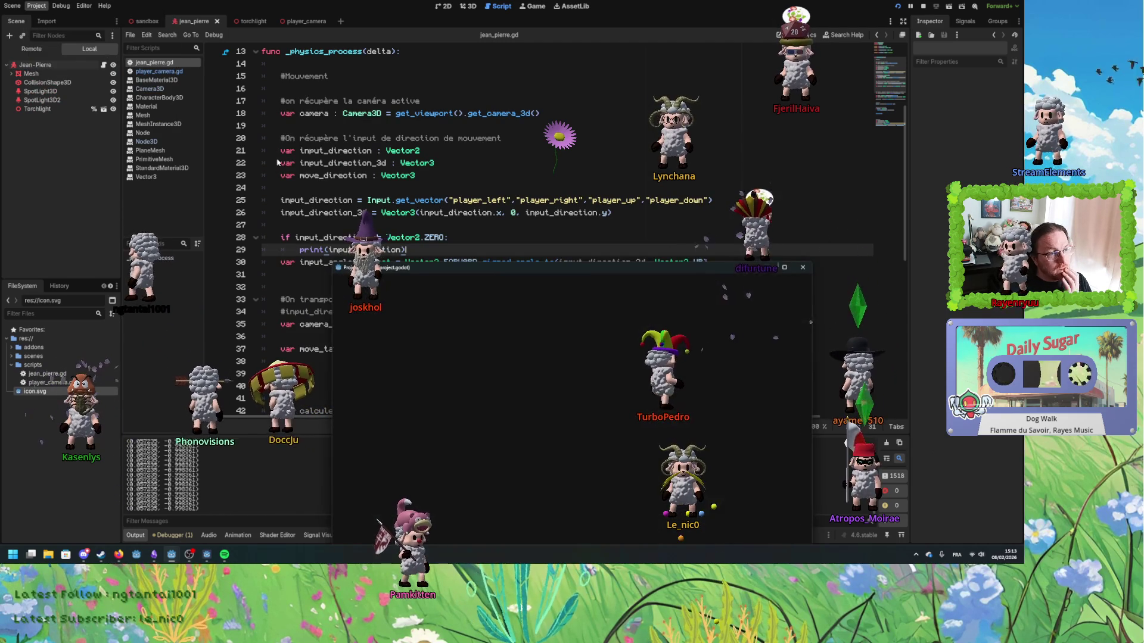
left_click(390, 283)
scroll(559, 410, "down", 2)
scroll(559, 410, "up", 2)
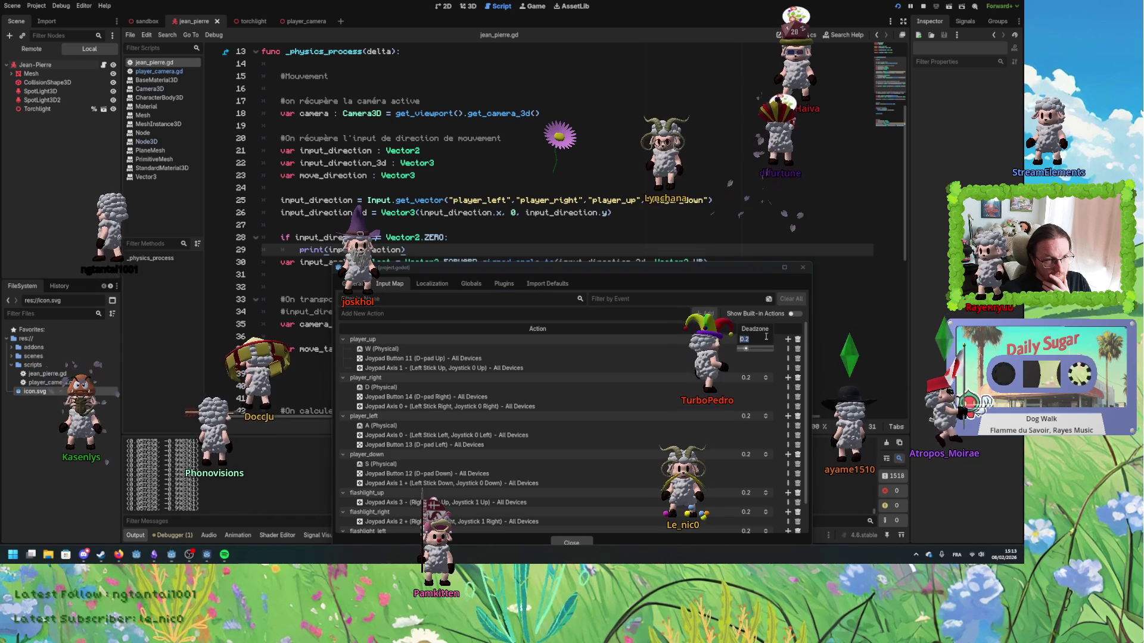
left_click_drag(746, 349, 755, 350)
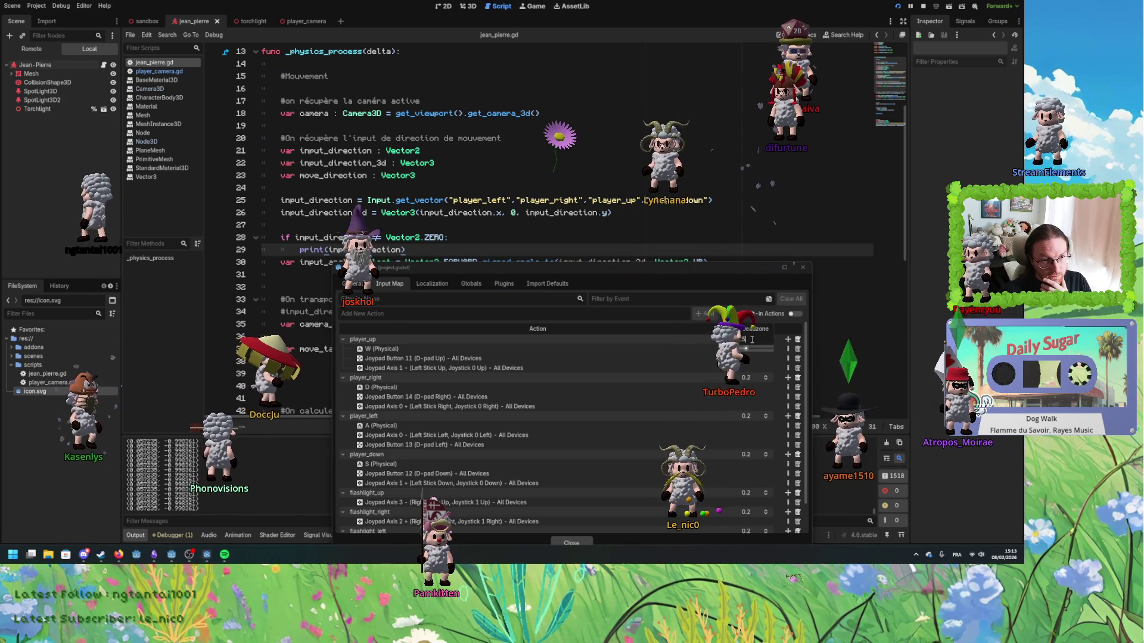
left_click_drag(745, 378, 754, 377)
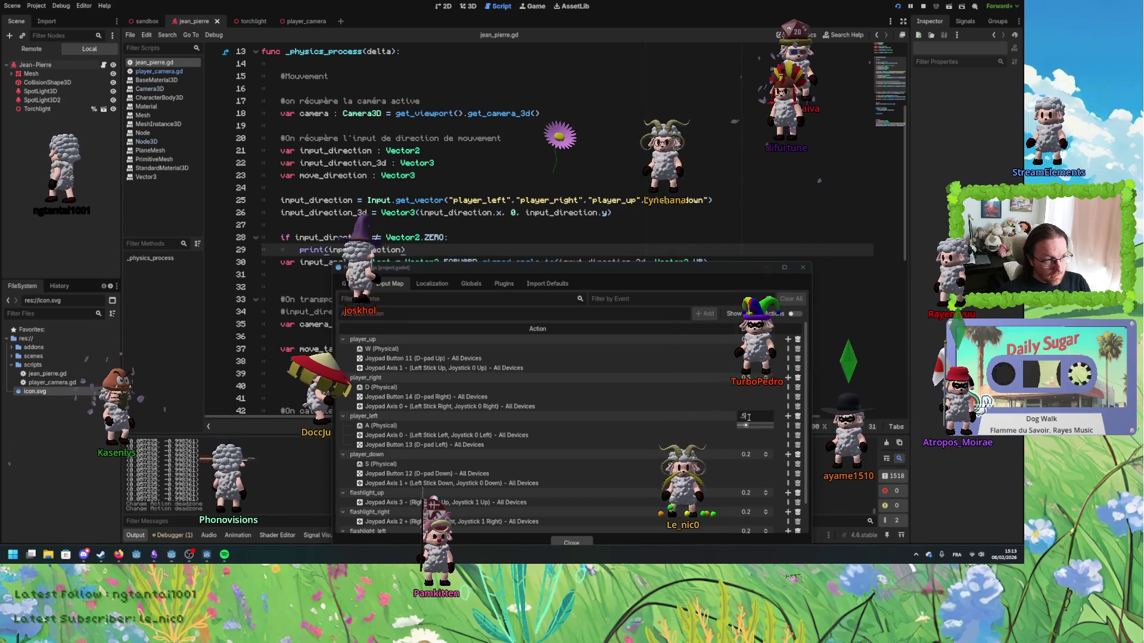
left_click_drag(749, 502, 759, 502)
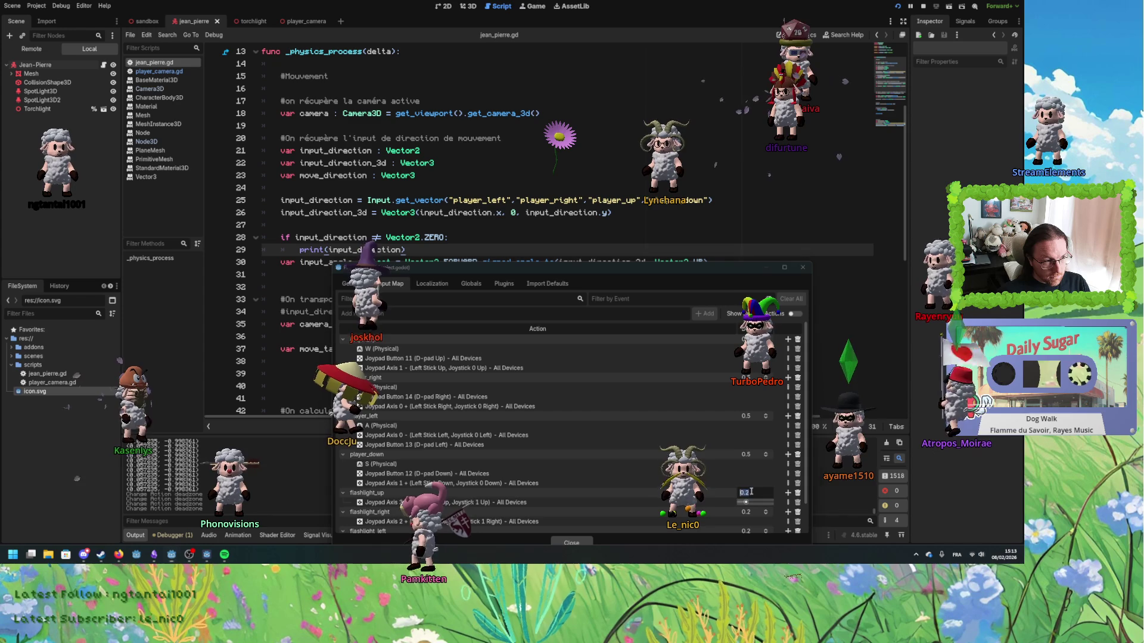
- Set flashlight_left and flashlight_down deadzones to 0.5, close settings, and relaunch the game
scroll(754, 489, "down", 1)
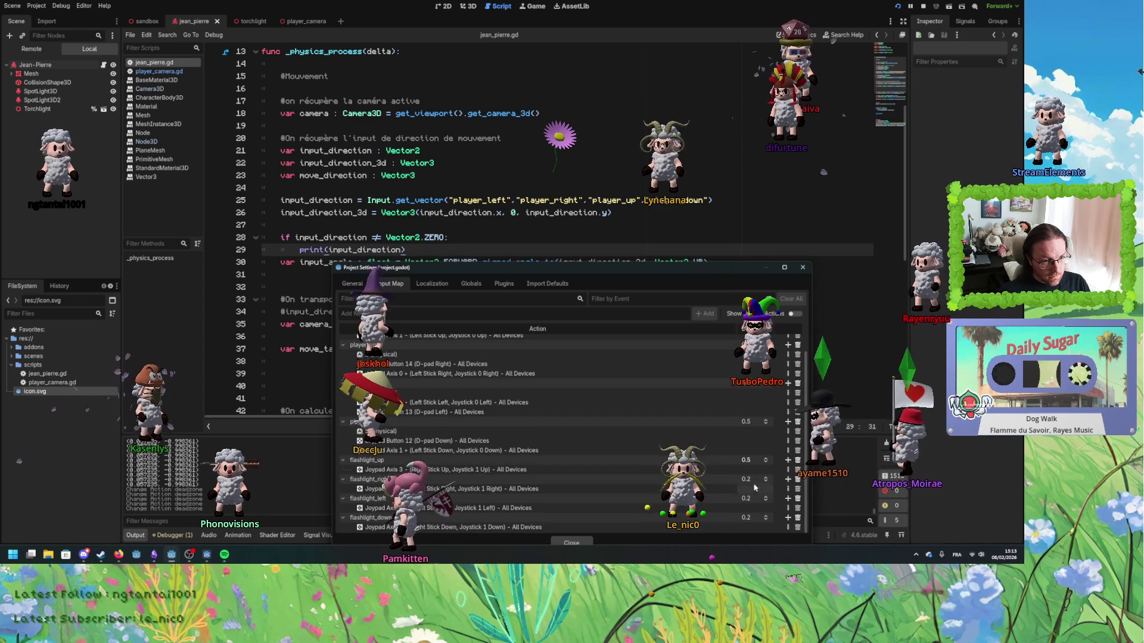
left_click(750, 499)
type(".5")
key("Return")
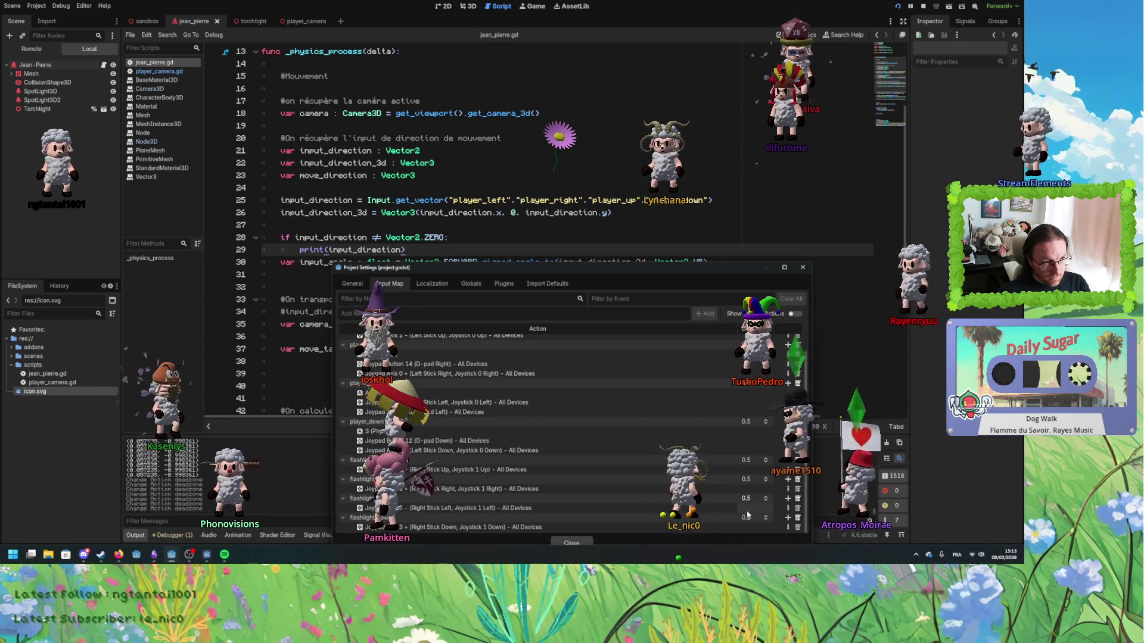
left_click_drag(749, 518, 759, 517)
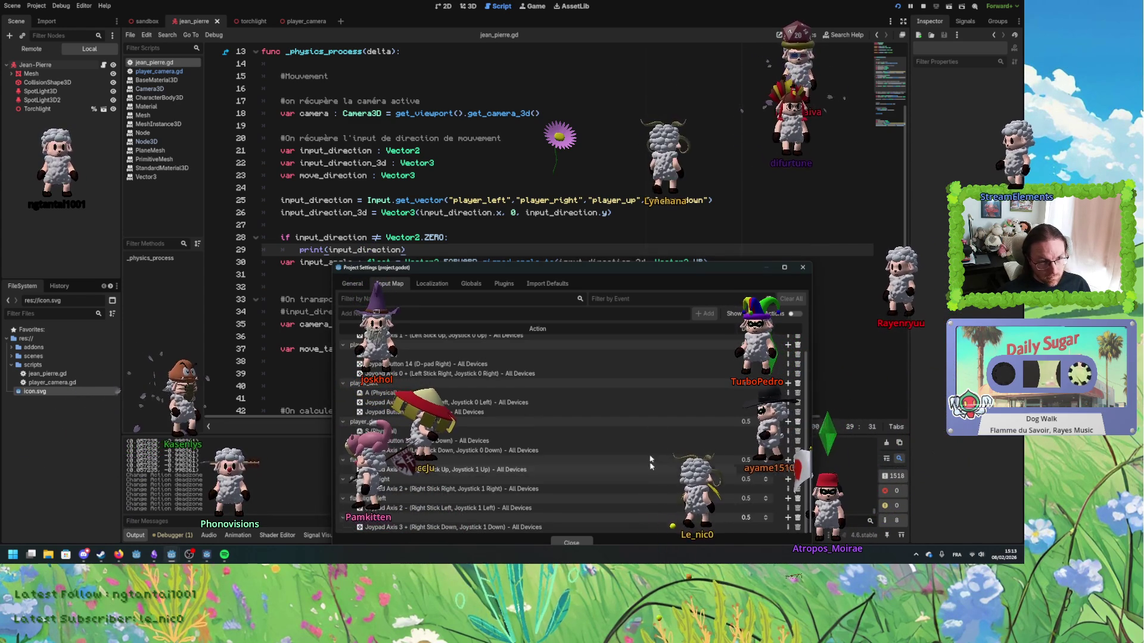
left_click(801, 269)
left_click(896, 7)
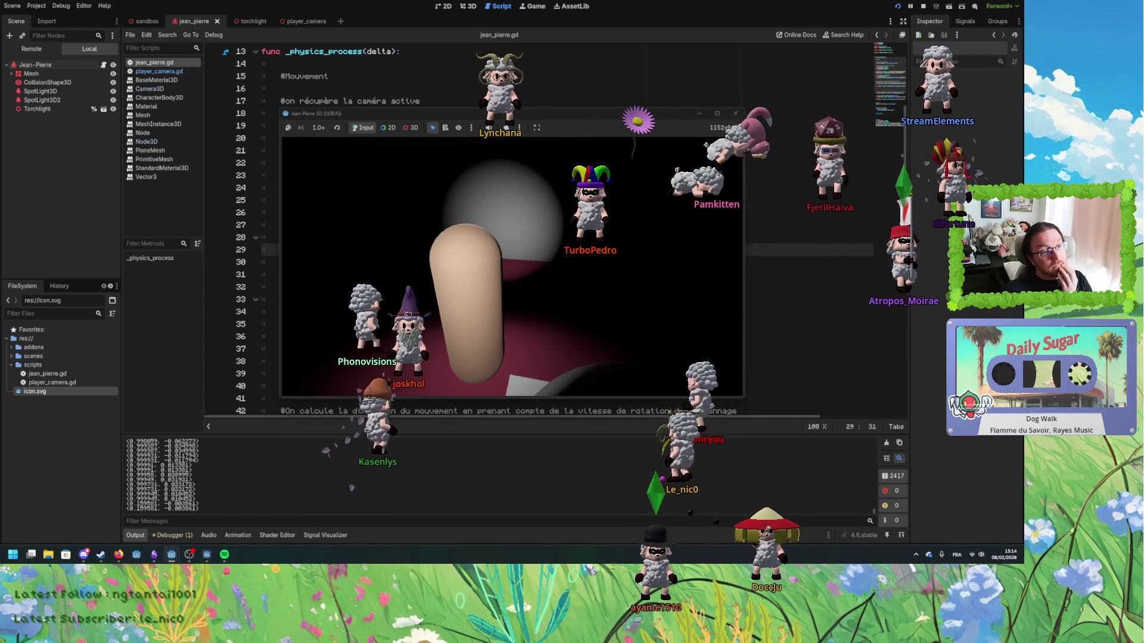
- Close the Jean Pierre 3D (DEBUG) game window to return to jean_pierre.gd
left_click(736, 113)
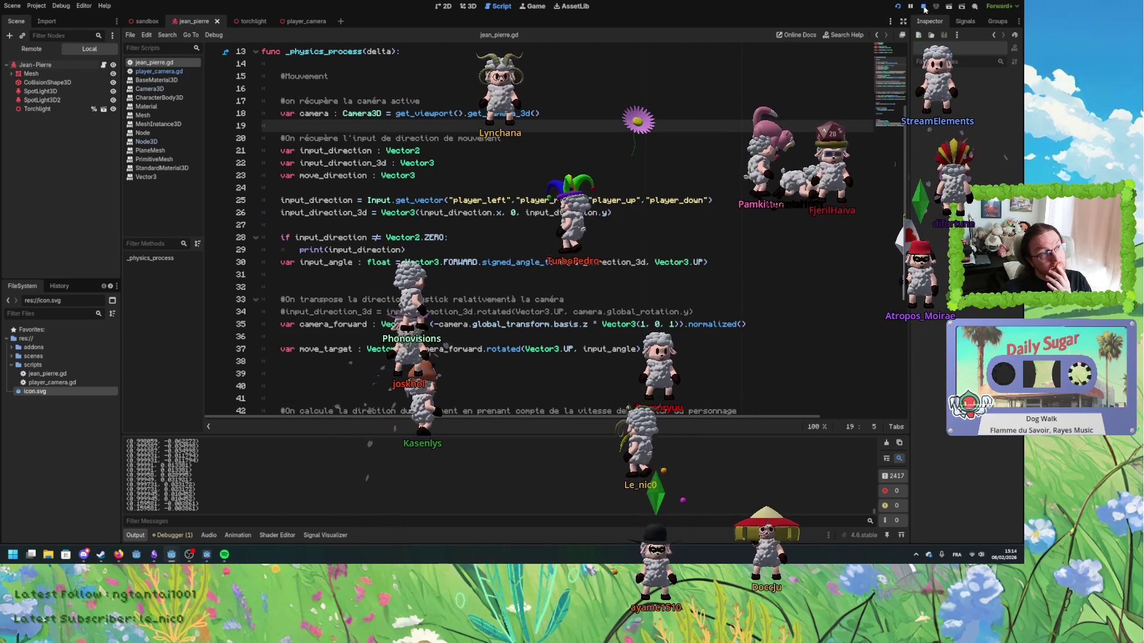
- Delete the if-check and debug print lines 28–29 from jean_pierre.gd
left_click(479, 244)
left_click_drag(478, 243, 482, 240)
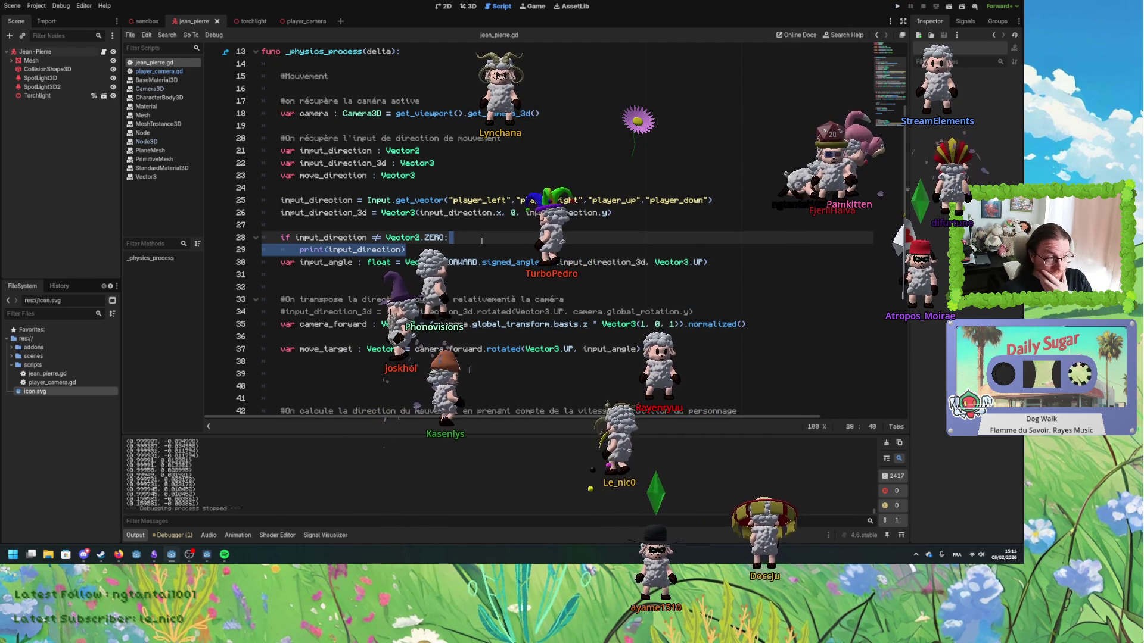
key("Delete")
key("BackSpace")
key("BackSpace")
key("BackSpace")
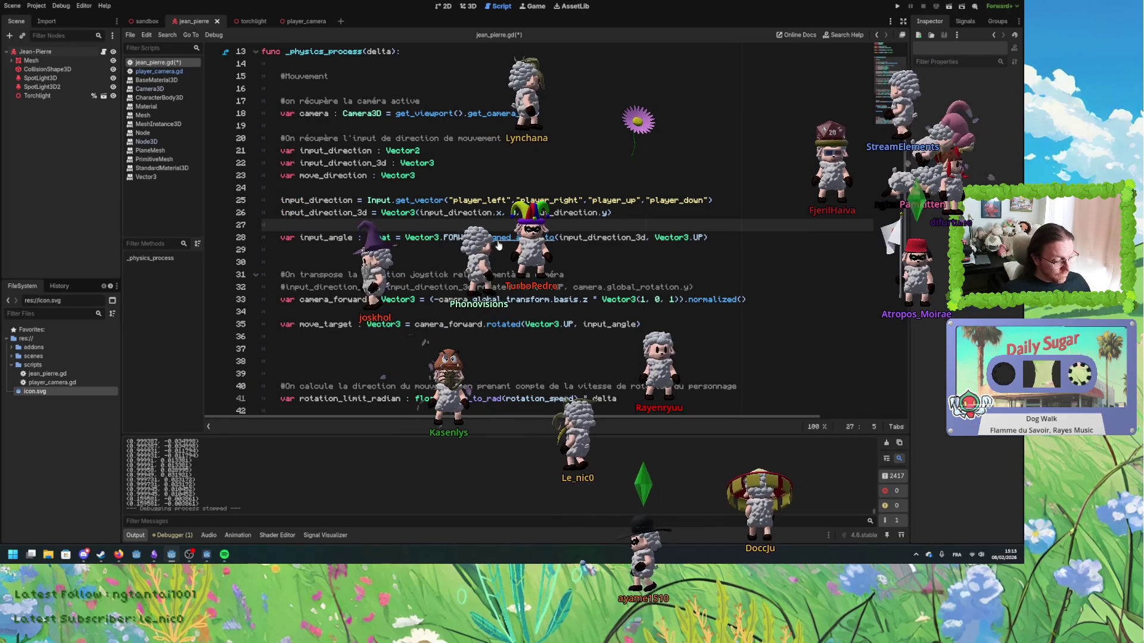
scroll(489, 286, "down", 8)
left_click(481, 312)
scroll(481, 312, "down", 1)
left_click(482, 304)
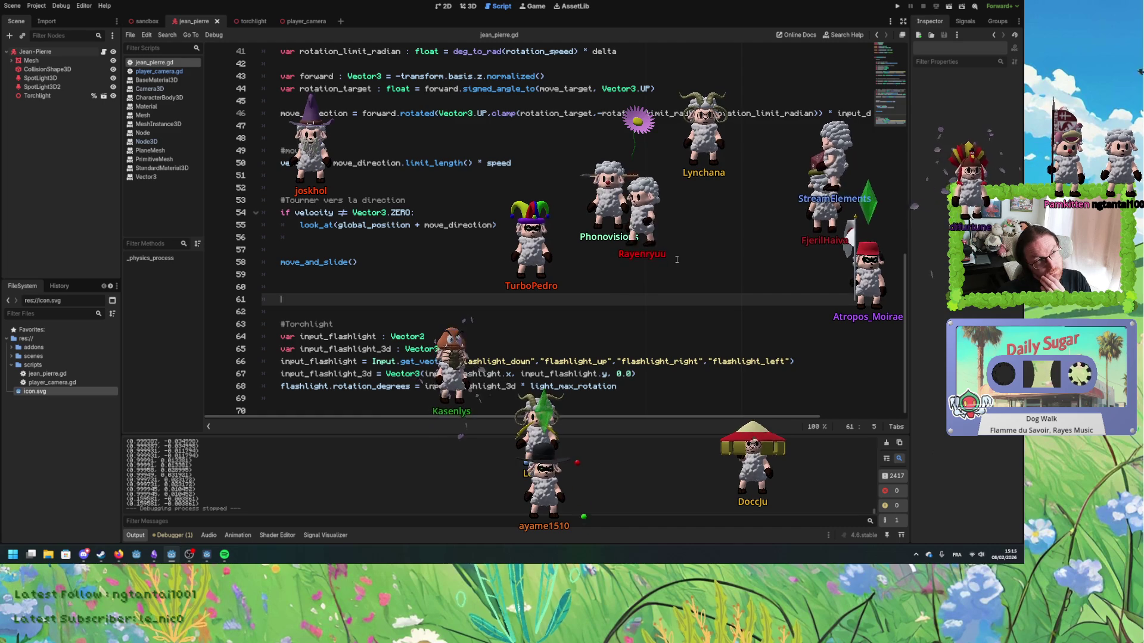
scroll(676, 259, "up", 4)
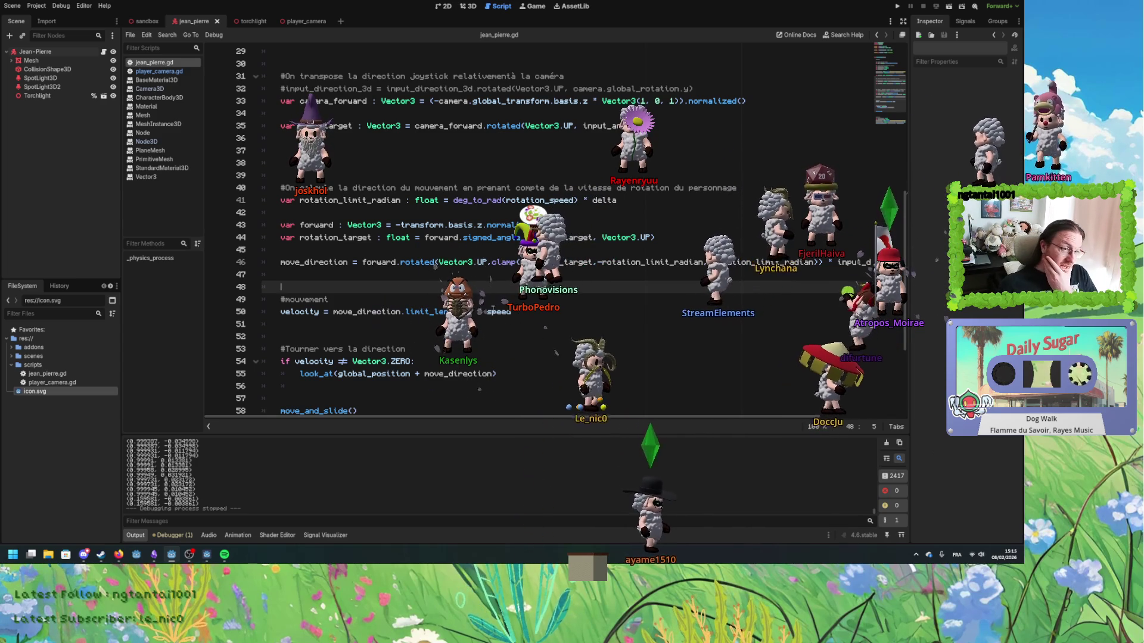
scroll(476, 285, "down", 4)
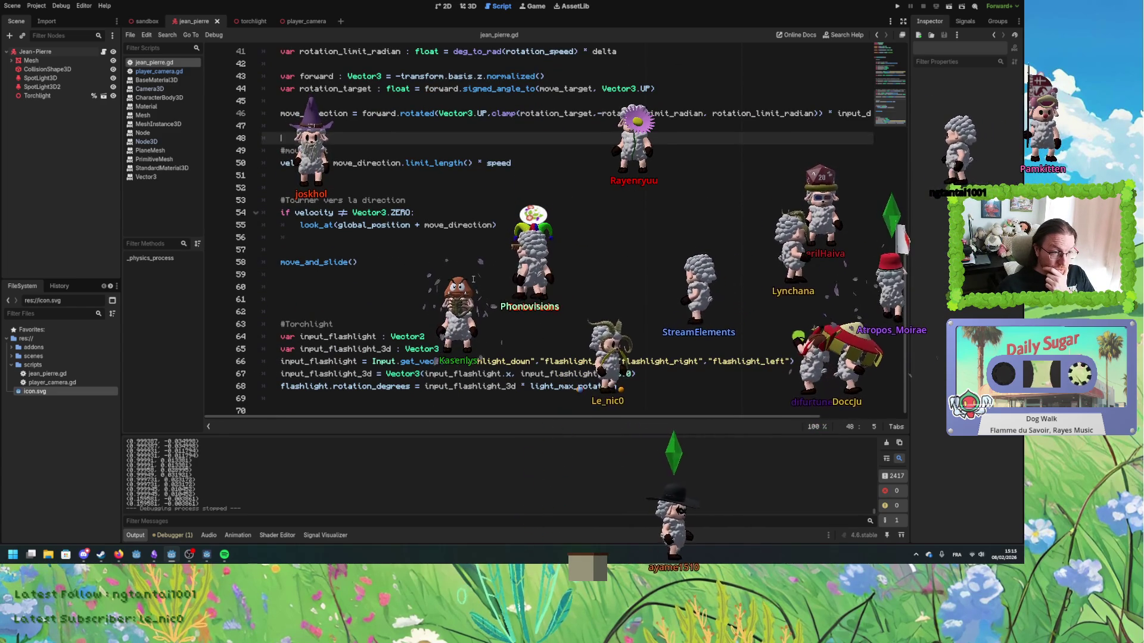
scroll(473, 279, "up", 10)
scroll(478, 282, "up", 4)
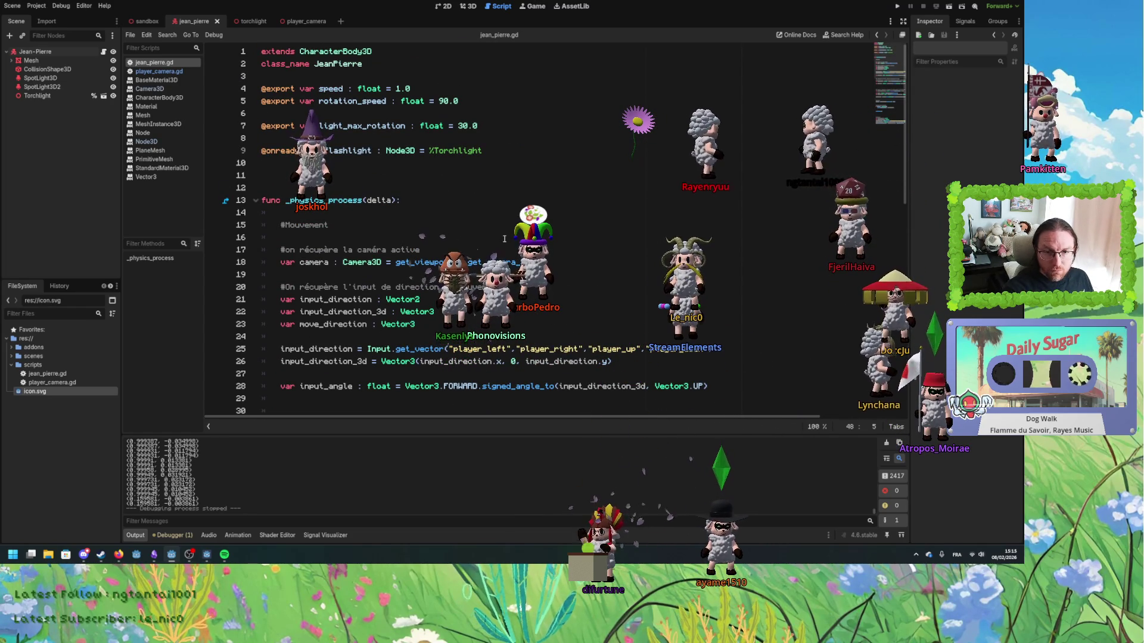
left_click(584, 270)
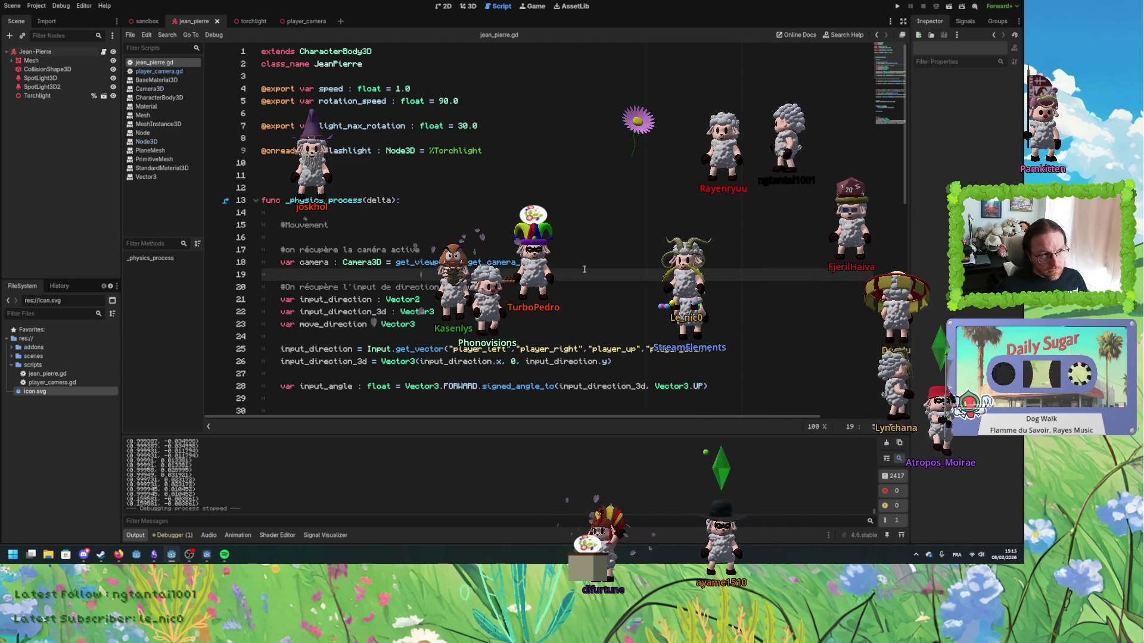
scroll(585, 269, "down", 5)
scroll(476, 328, "up", 2)
scroll(410, 378, "down", 4)
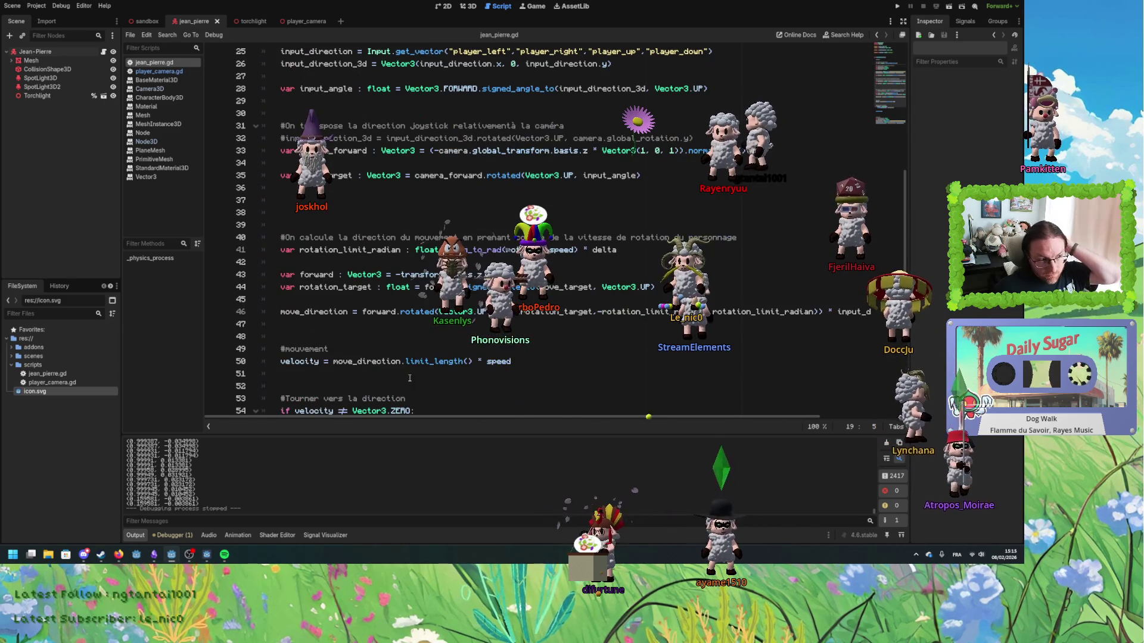
left_click(163, 72)
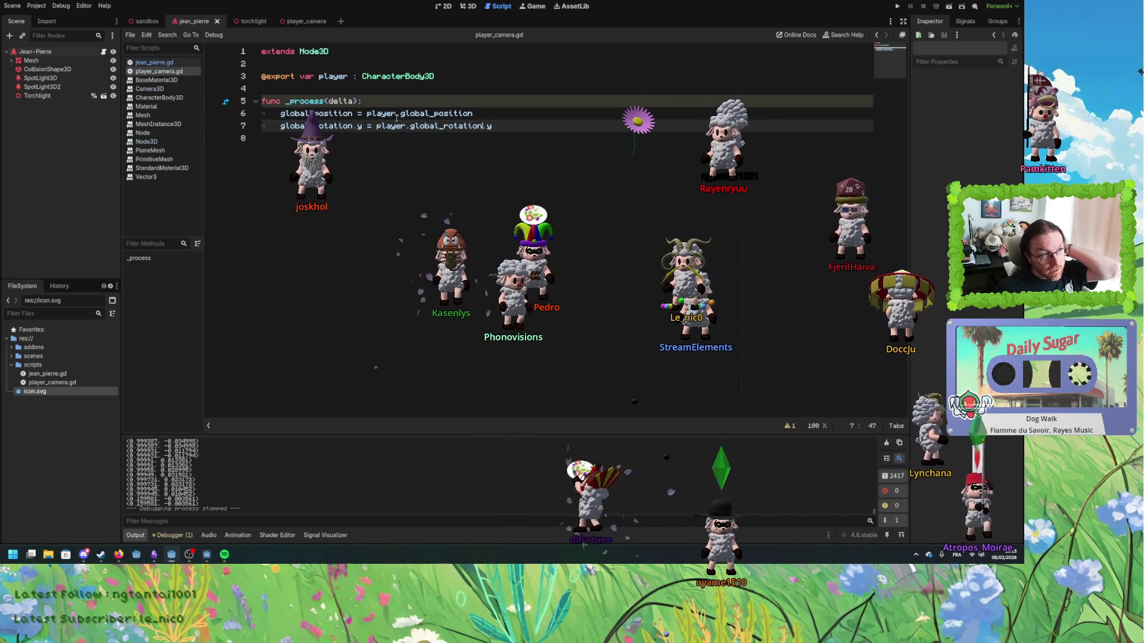
key("Left")
key("Left")
key("Left")
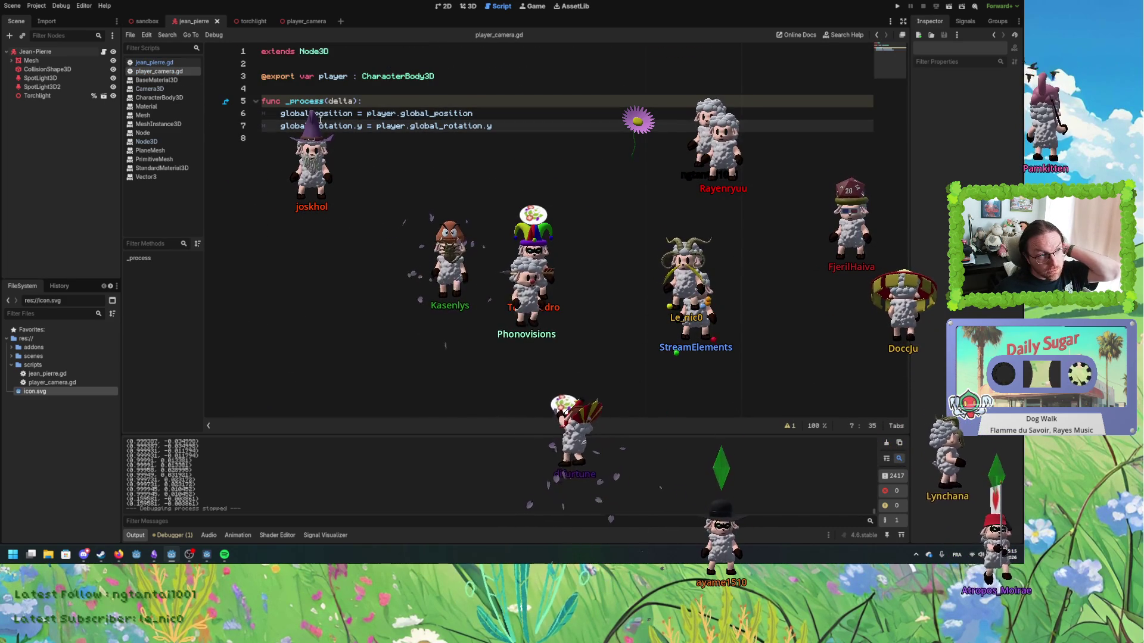
left_click(153, 62)
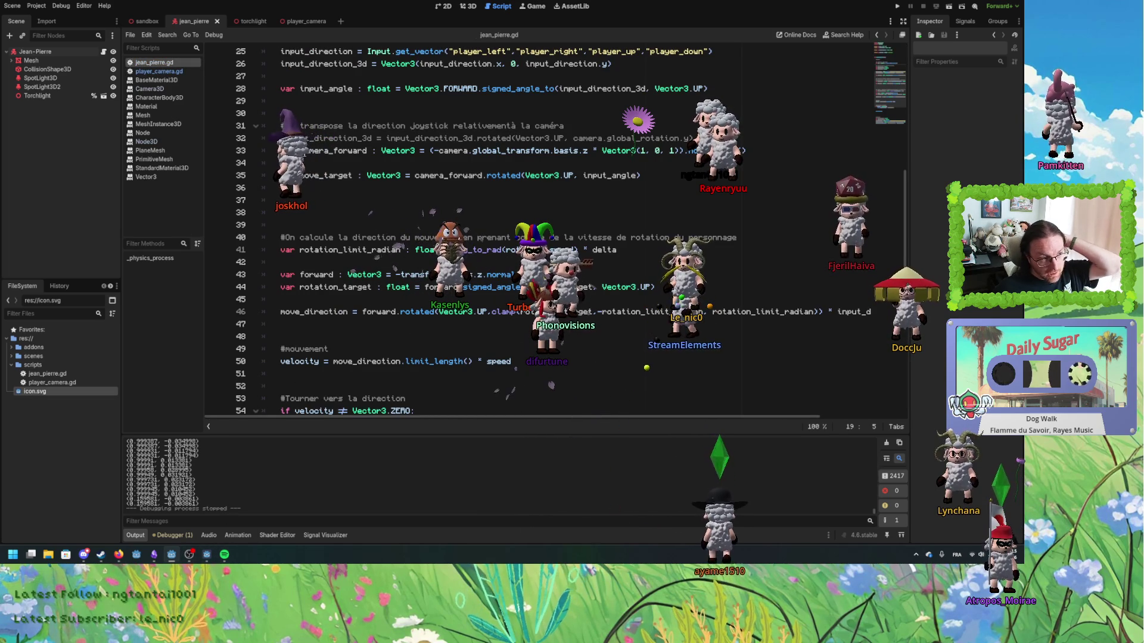
scroll(367, 202, "up", 8)
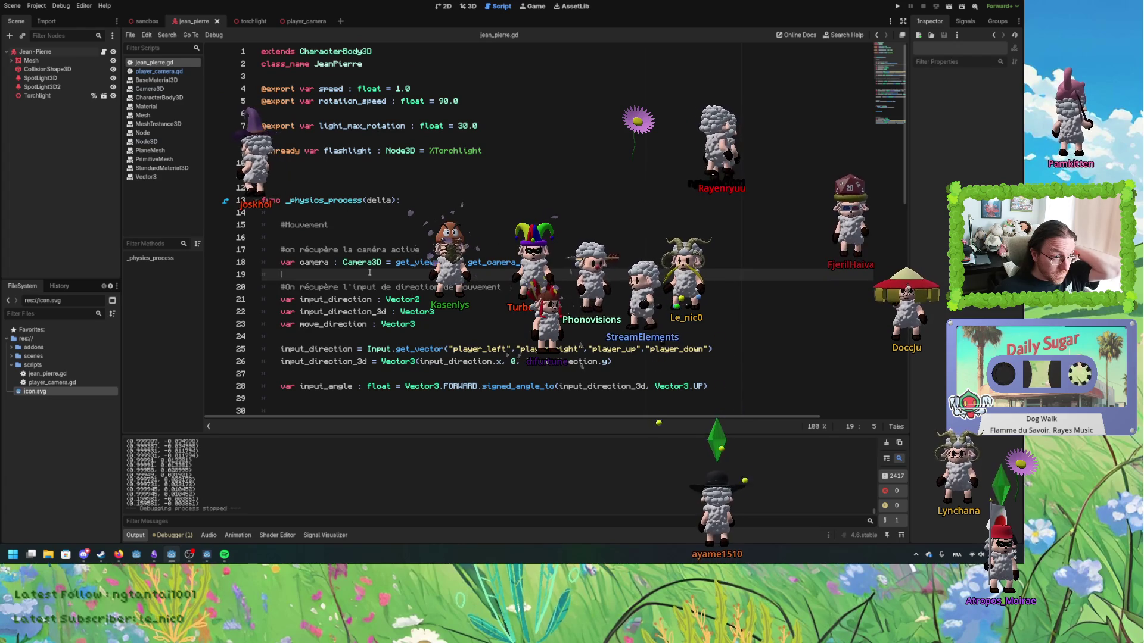
scroll(405, 290, "down", 2)
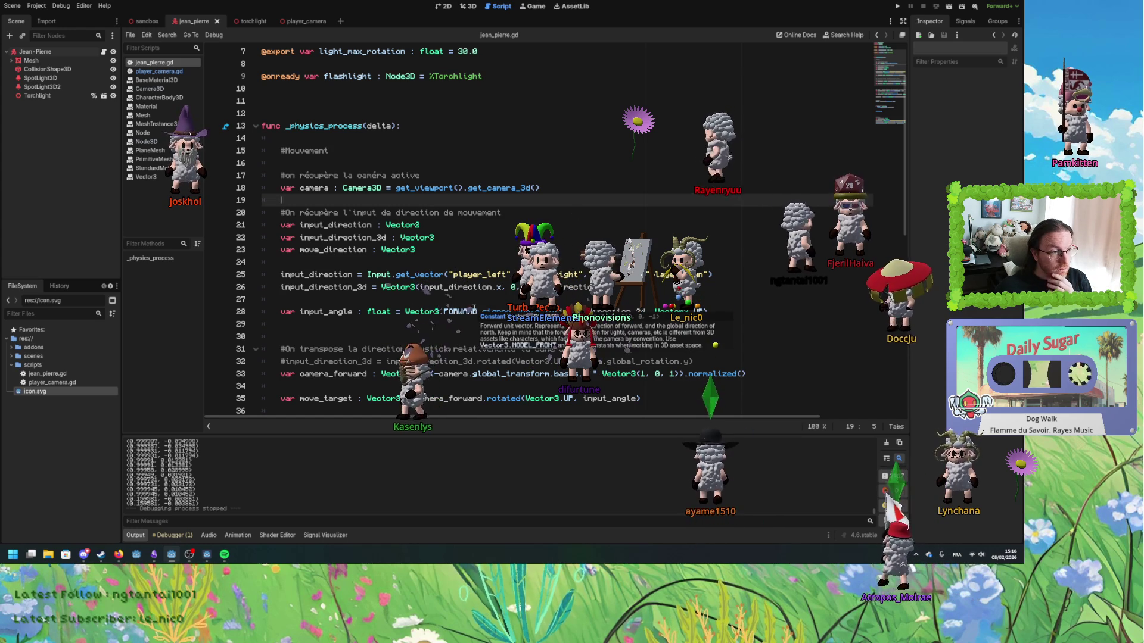
scroll(453, 328, "down", 2)
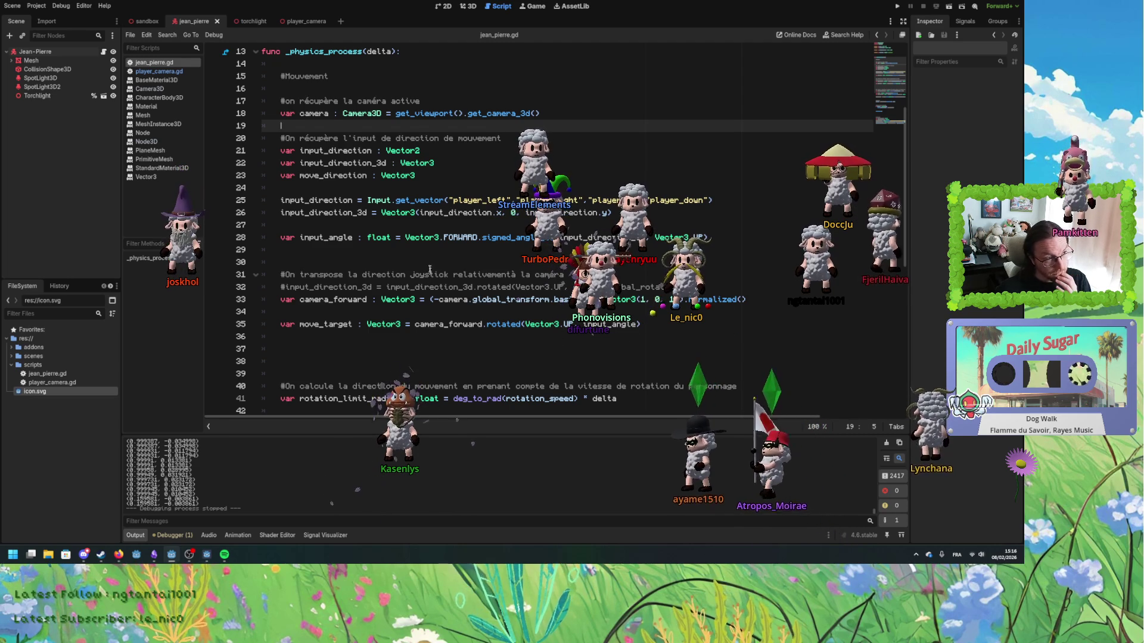
scroll(436, 256, "down", 2)
scroll(450, 307, "down", 1)
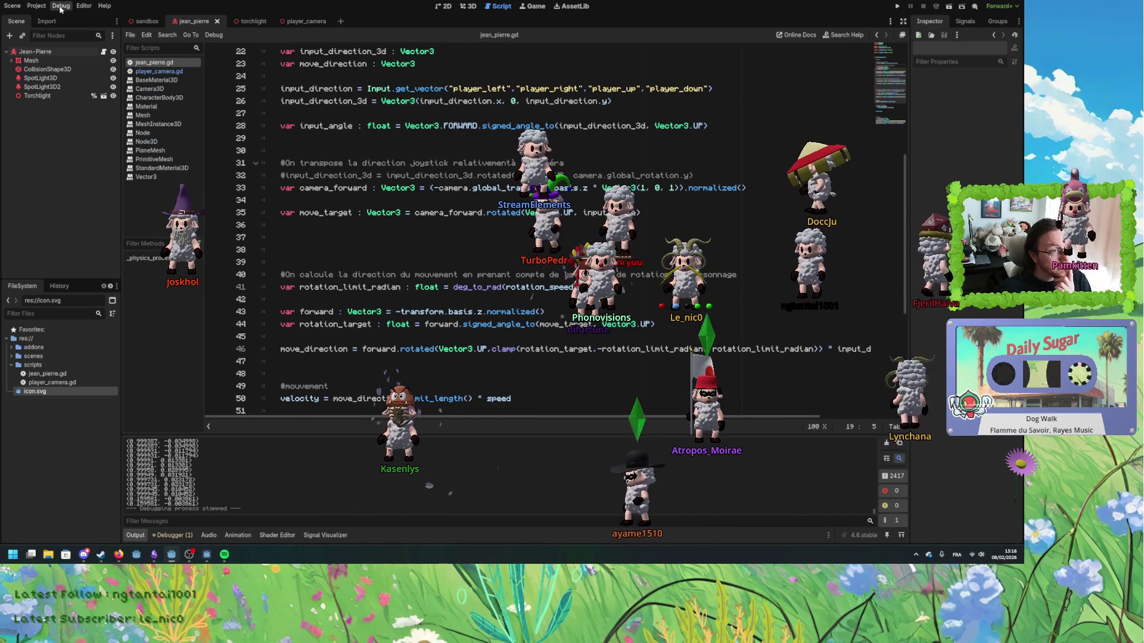
scroll(342, 189, "up", 3)
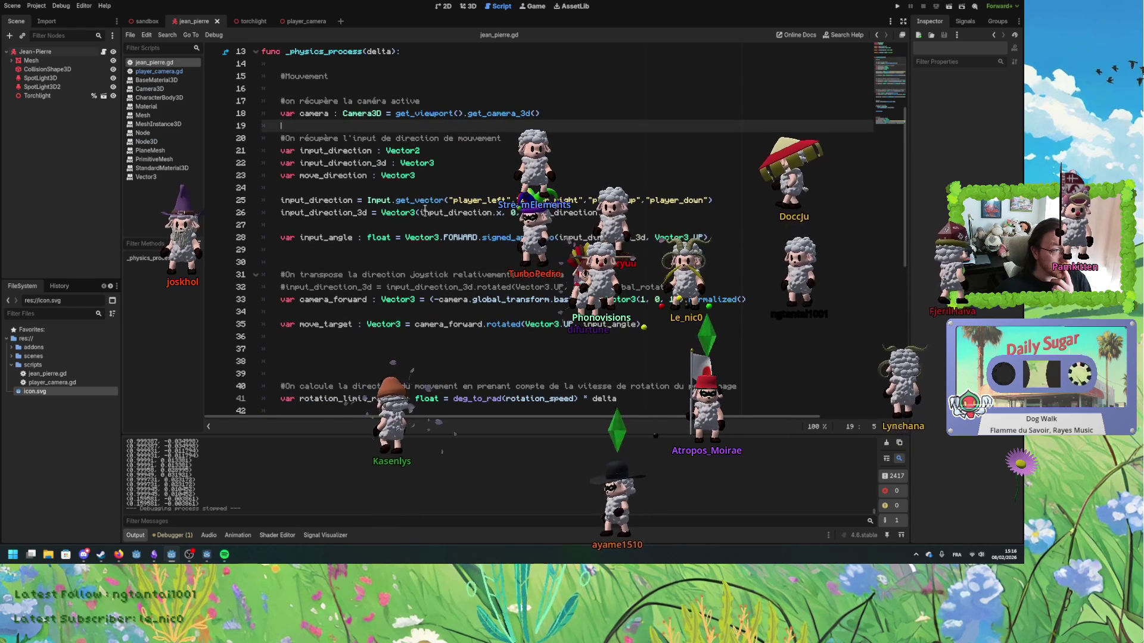
- Inspect the Input.get_vector call and its player action names on lines 25–26
double_click(420, 200)
left_click(555, 200)
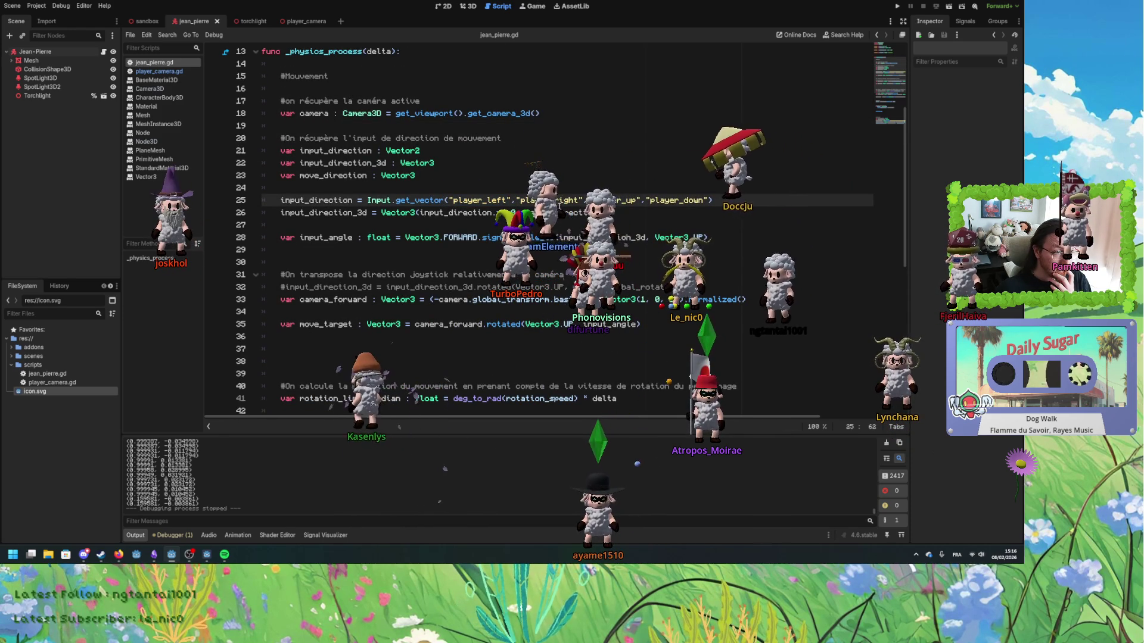
double_click(412, 201)
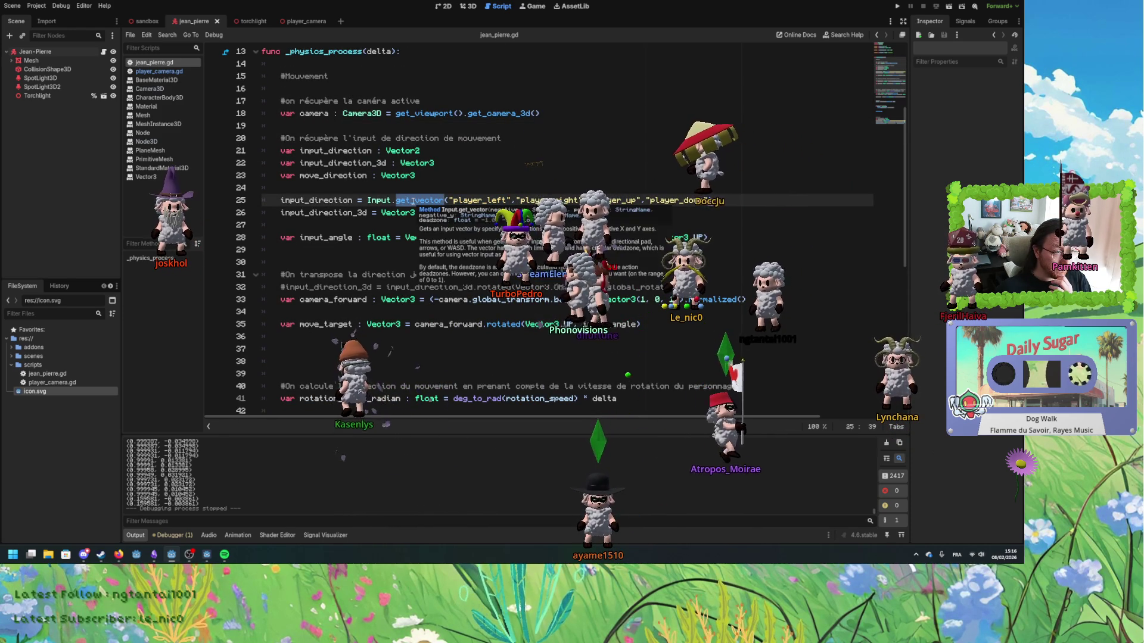
left_click(614, 200)
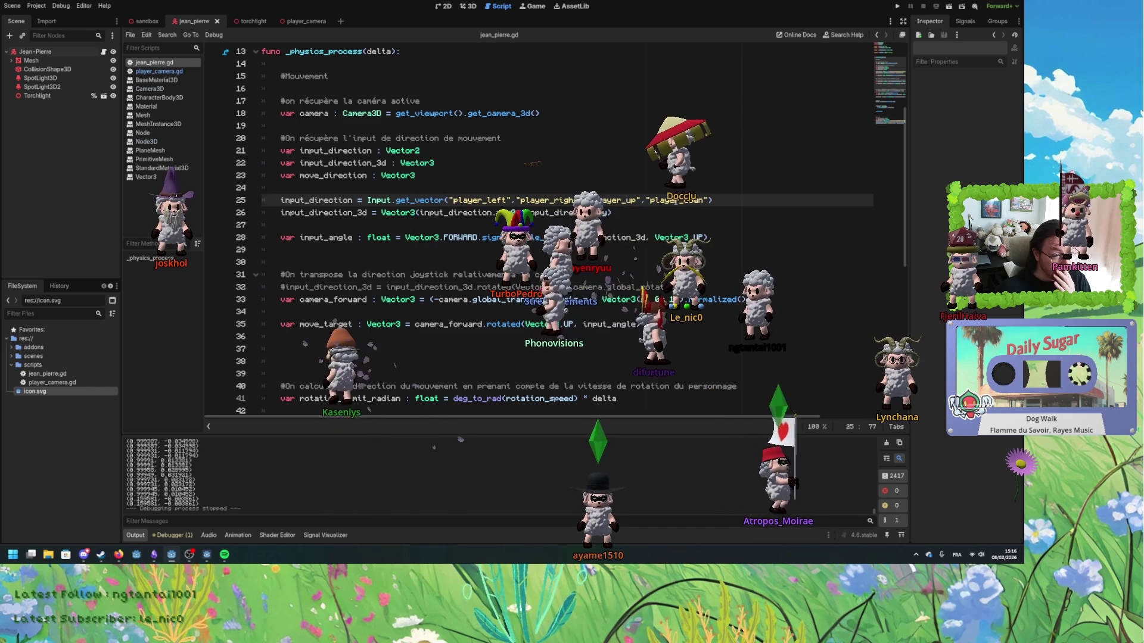
left_click(656, 215)
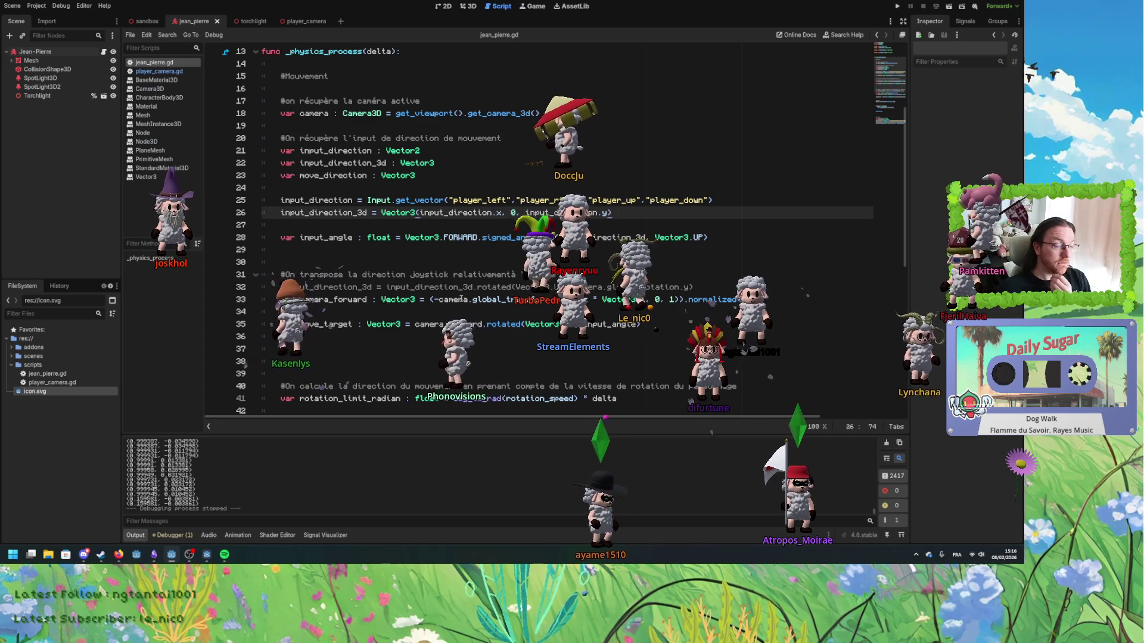
- Review the code above, selecting the player_right and player_up action names
scroll(385, 347, "down", 2)
scroll(385, 347, "up", 6)
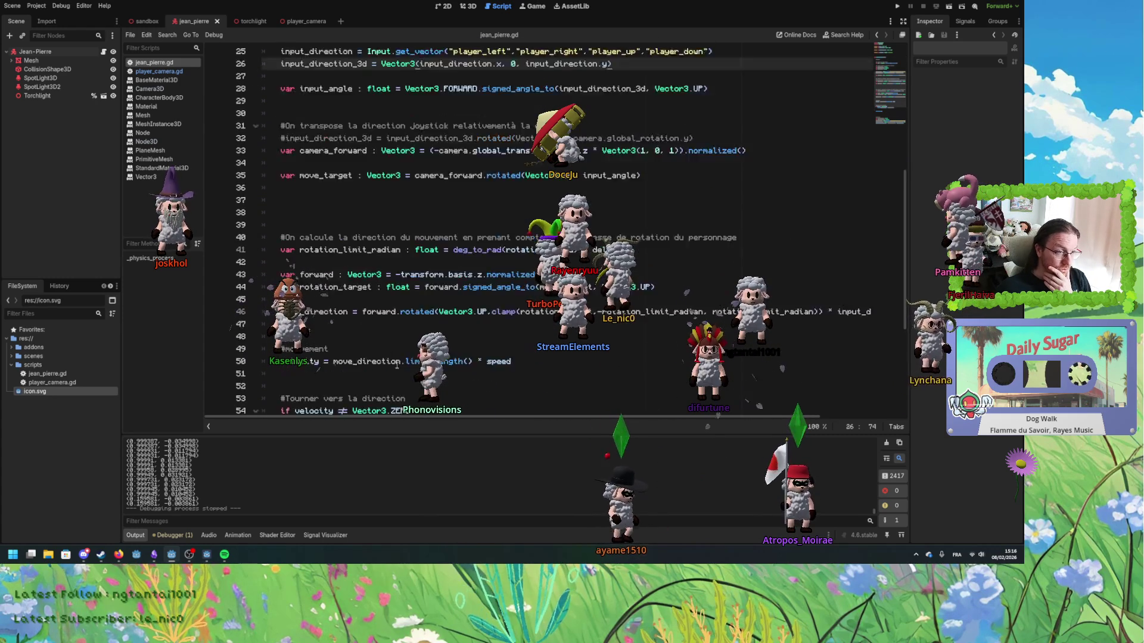
scroll(397, 370, "up", 1)
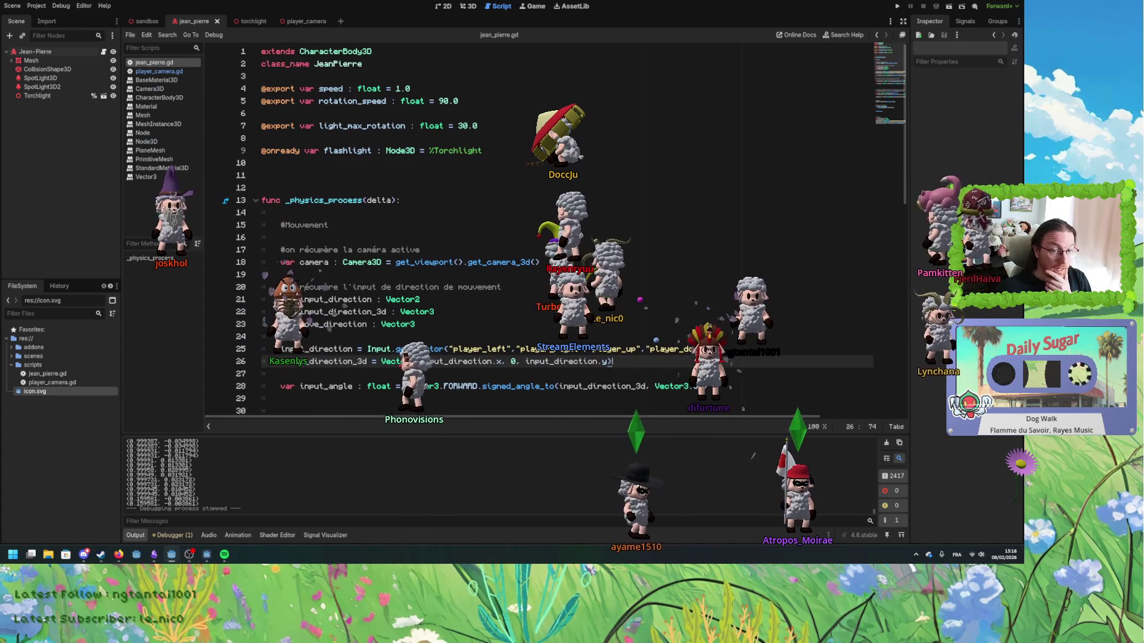
left_click(493, 315)
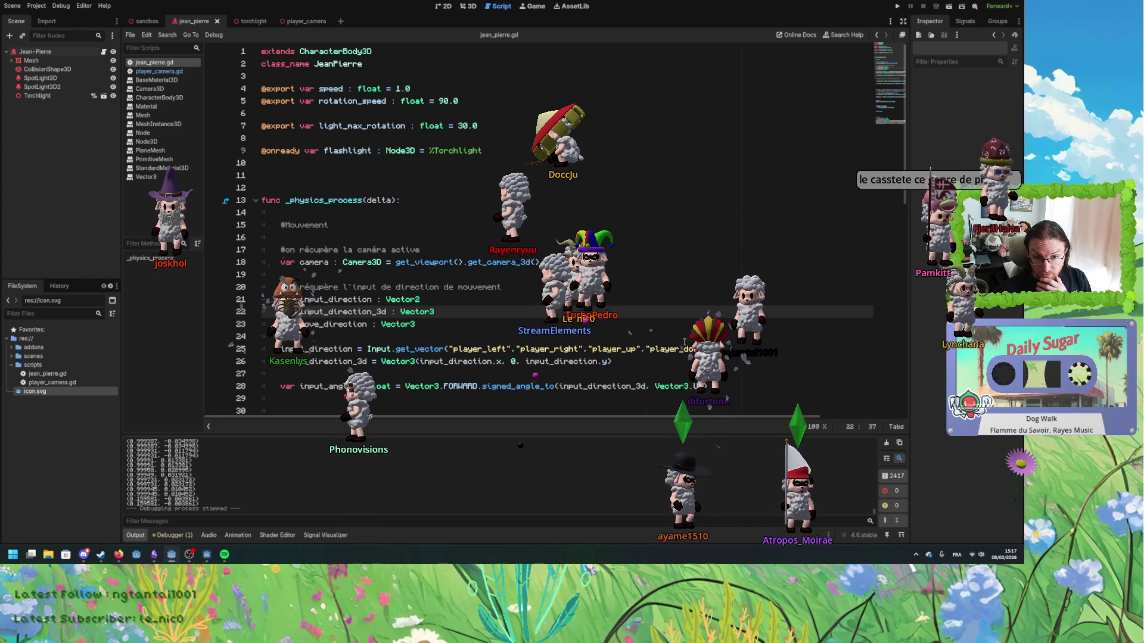
left_click(703, 291)
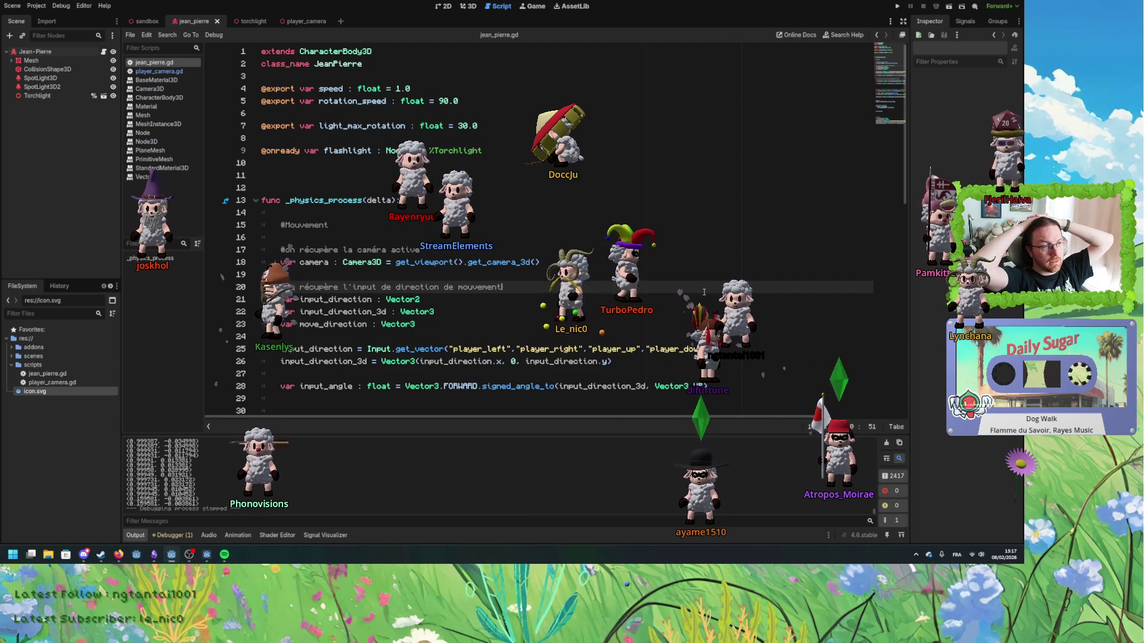
double_click(565, 351)
double_click(613, 349)
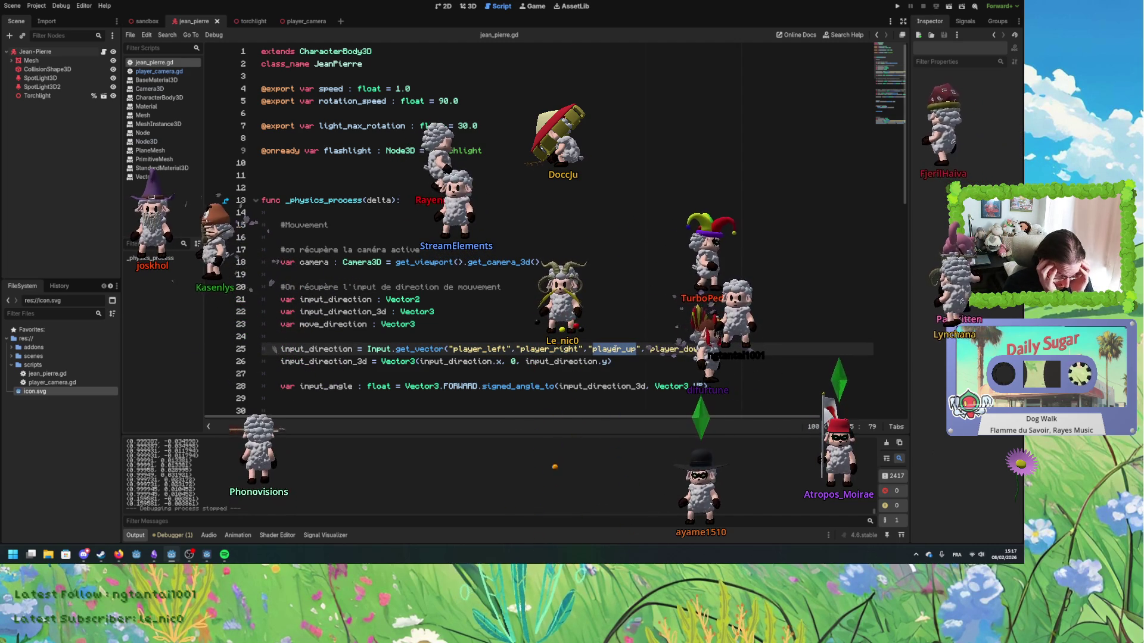
left_click(36, 6)
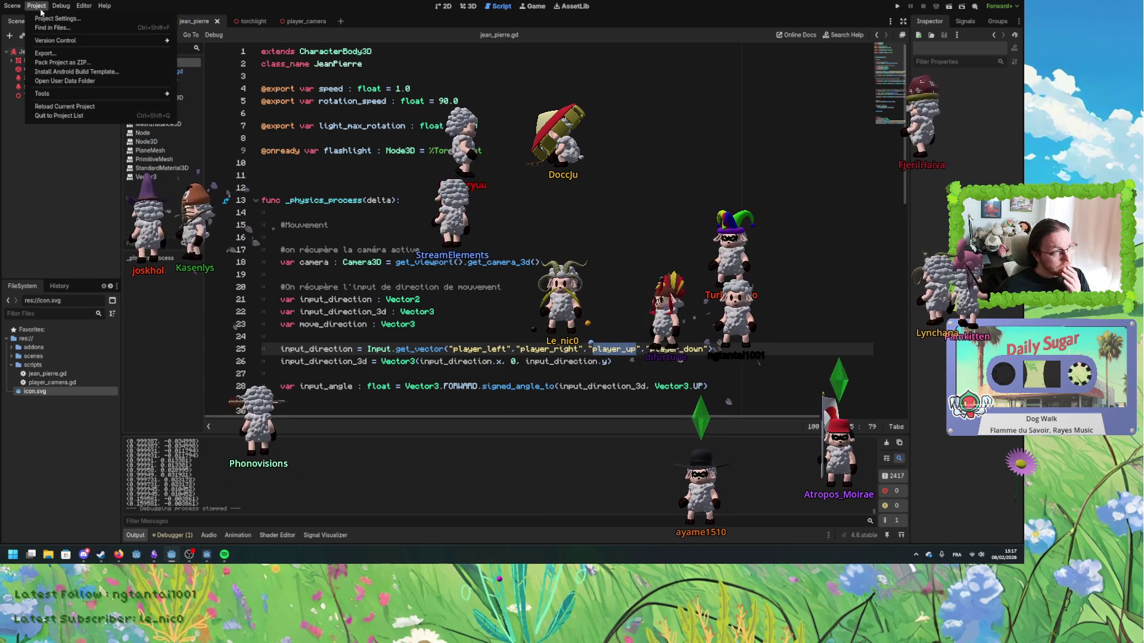
- In the Input Map, set player_right, player_left, player_down and flashlight_up deadzones to 0.2
left_click(57, 19)
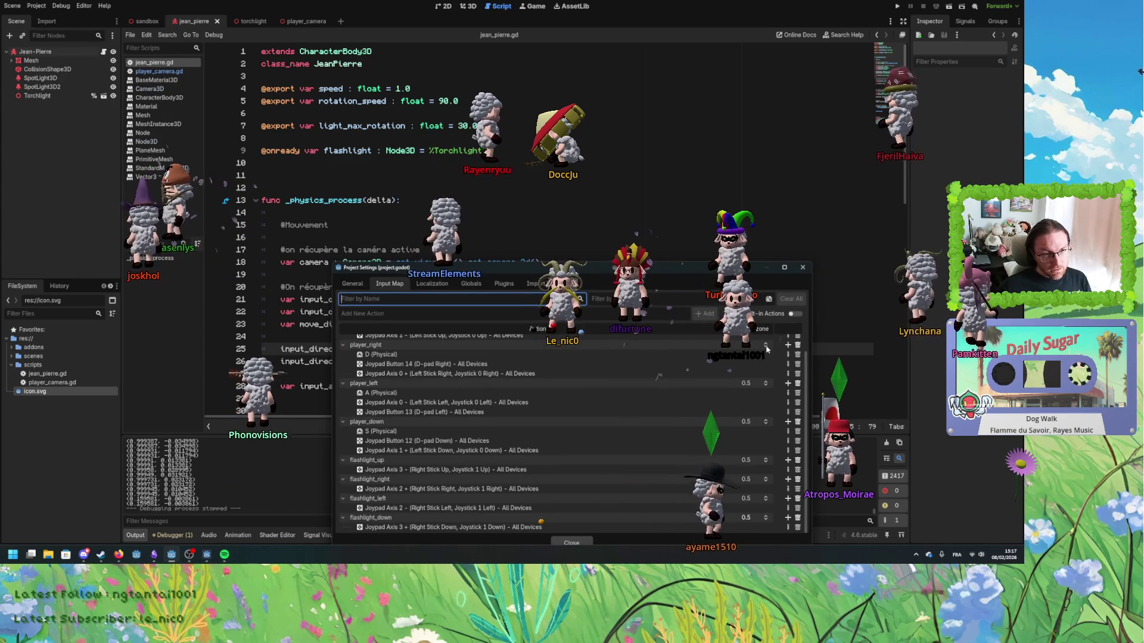
left_click(758, 344)
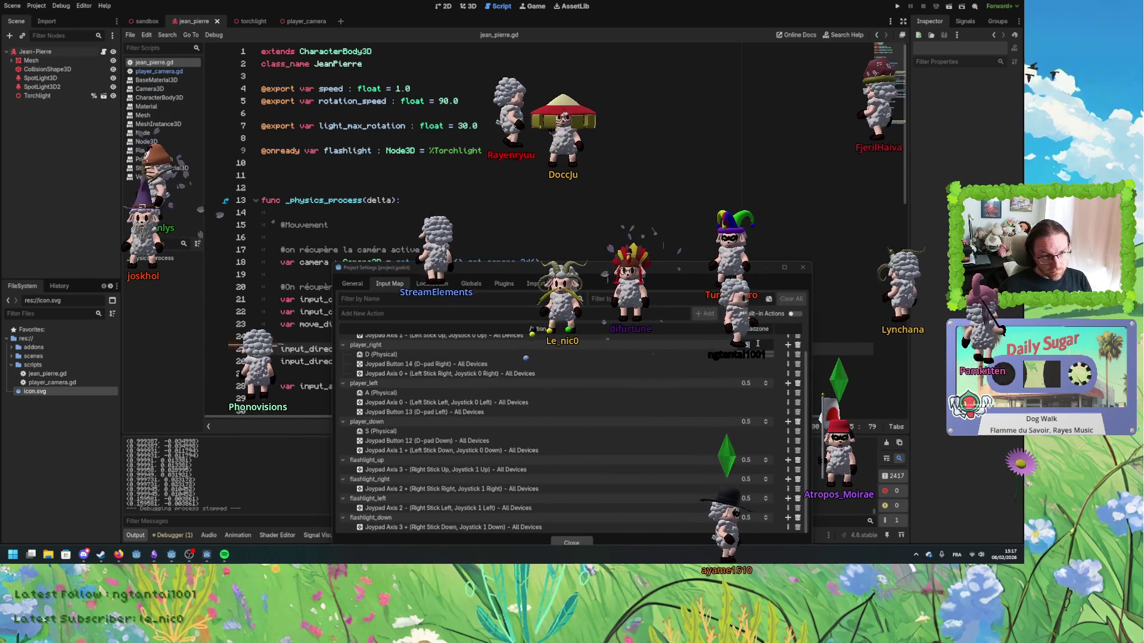
key("BackSpace")
type("2")
left_click(751, 384)
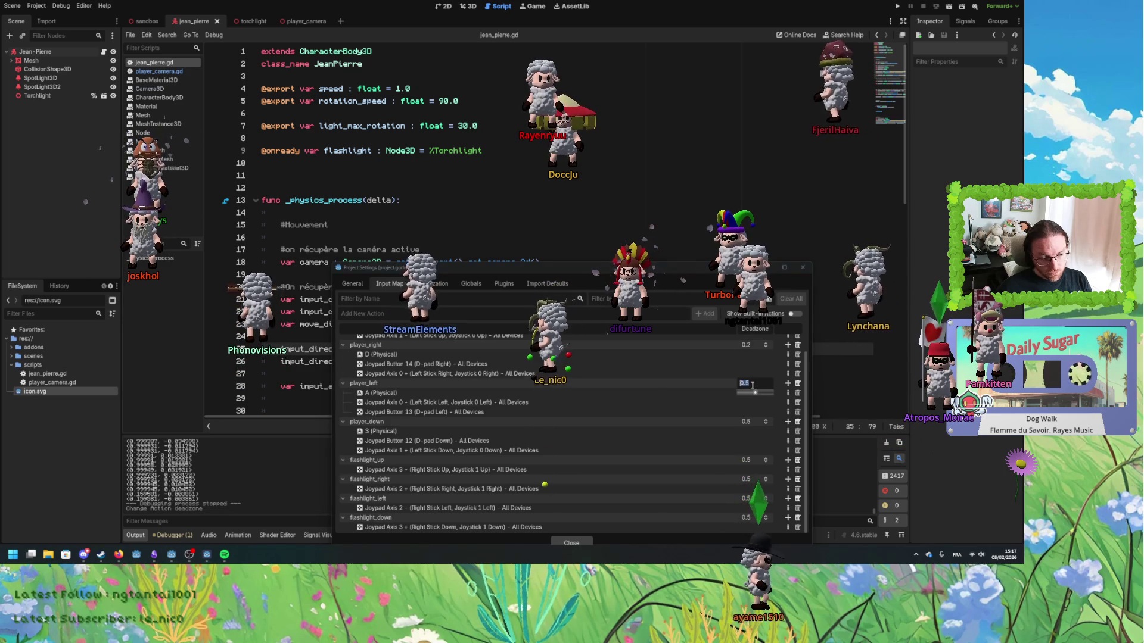
type("0.2")
left_click(751, 420)
type("0.2")
left_click(750, 461)
type("0.2")
- Set flashlight_right, flashlight_left and flashlight_down deadzones to 0.2, then close Project Settings
left_click(752, 480)
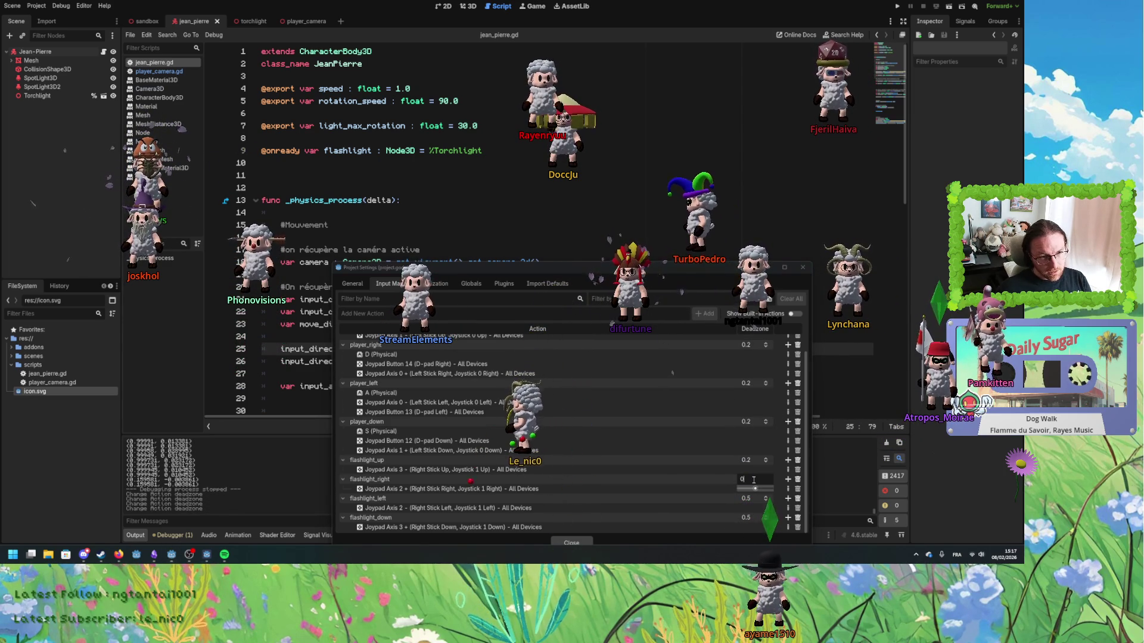
type("0.2")
left_click(751, 498)
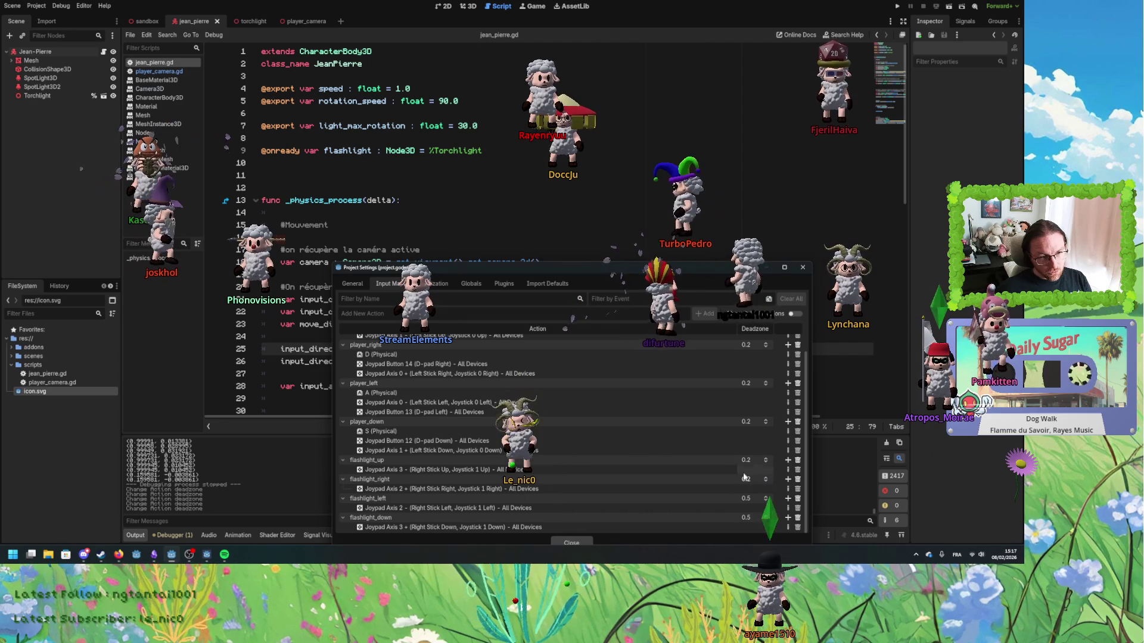
type("0.2")
left_click(746, 518)
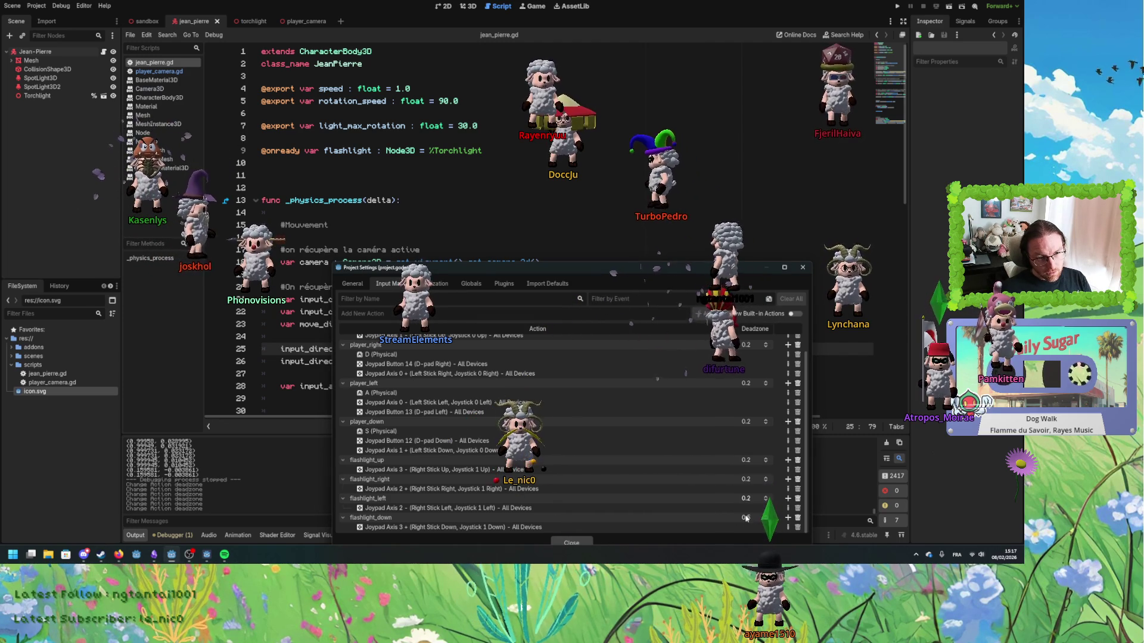
type("0.2")
key("Return")
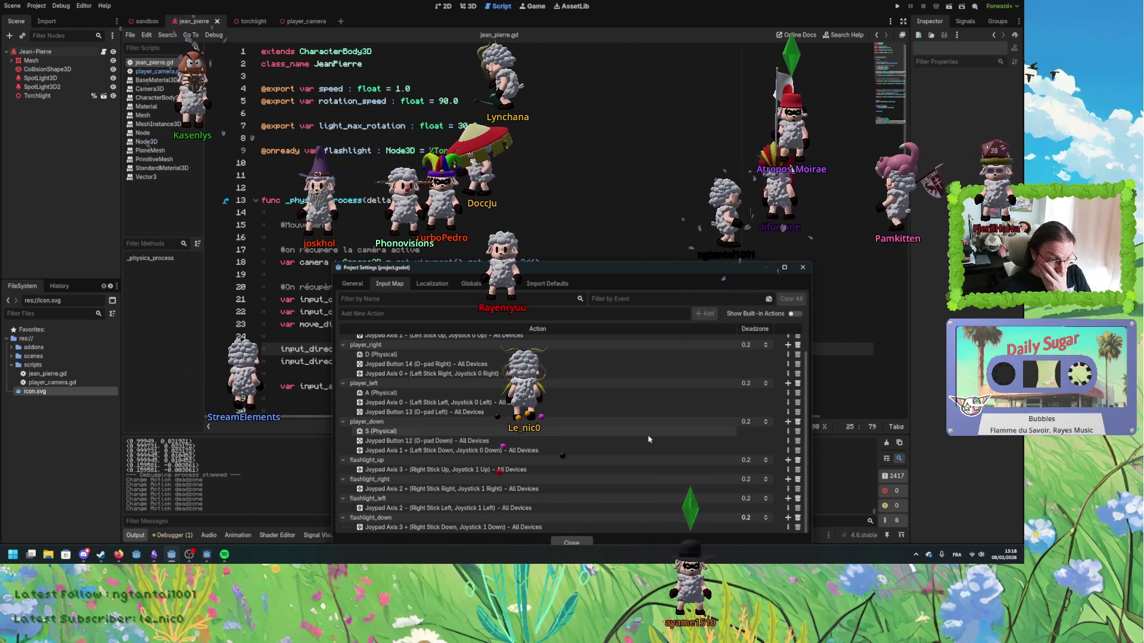
scroll(529, 455, "up", 2)
scroll(529, 455, "down", 1)
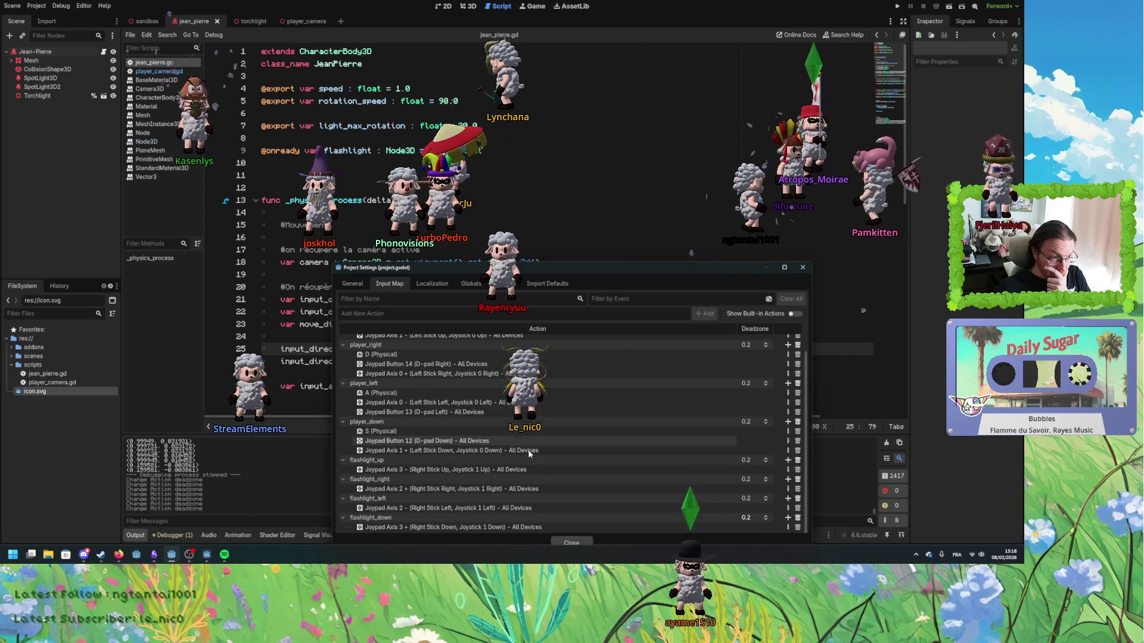
scroll(530, 454, "up", 1)
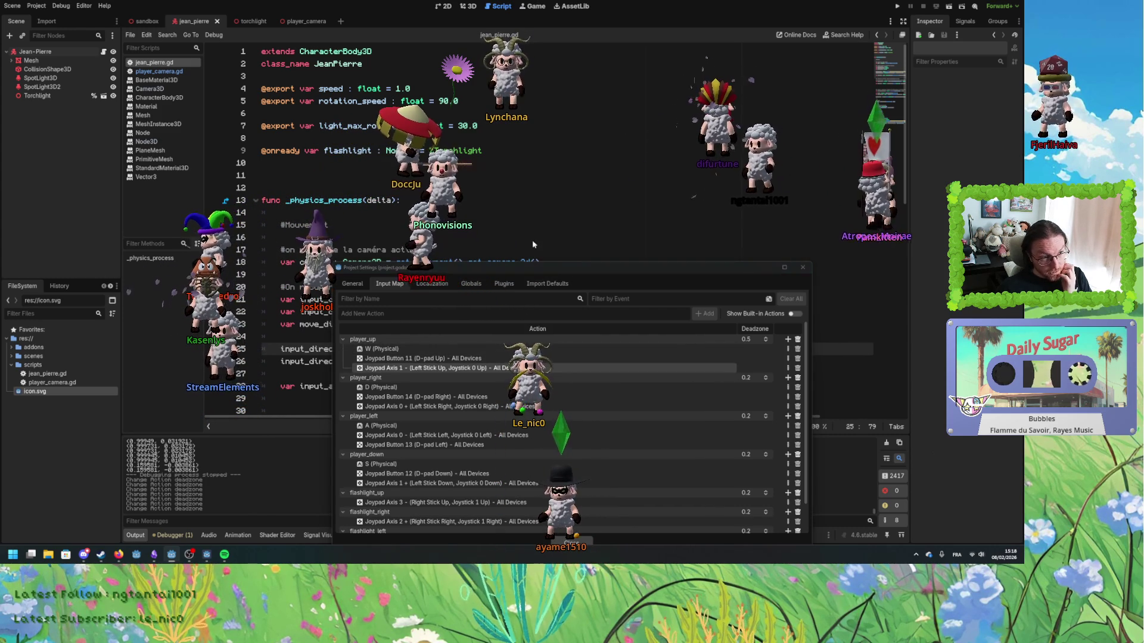
mouse_move(734, 275)
left_mouse_down()
mouse_move(758, 424)
mouse_move(801, 21)
mouse_move(820, 2)
left_mouse_up()
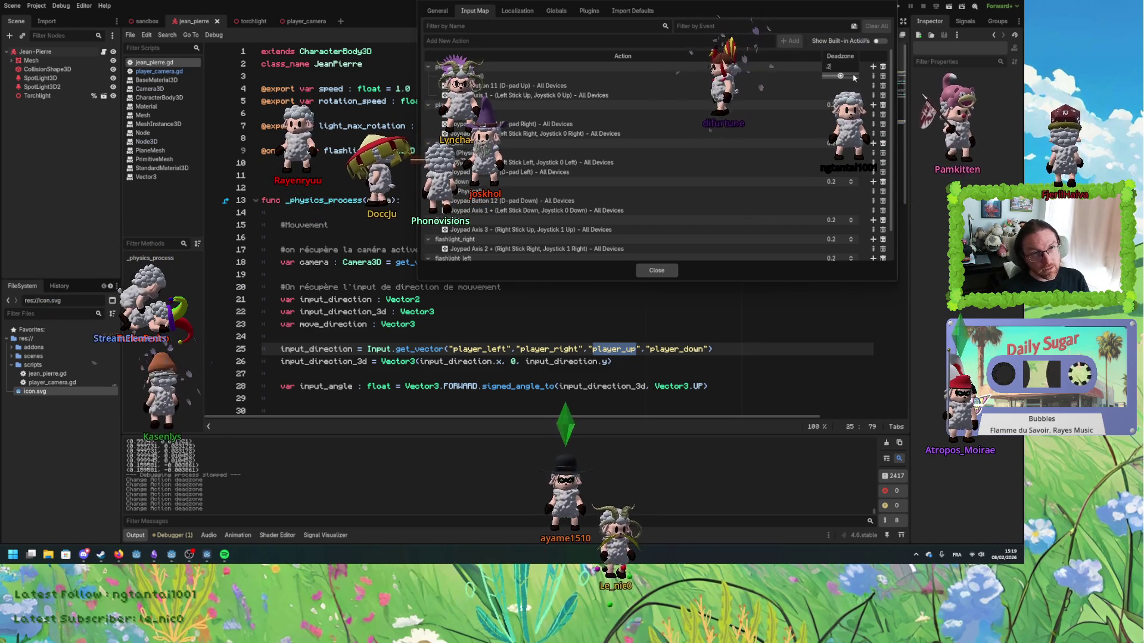
left_click(670, 273)
left_click(658, 286)
scroll(658, 315, "down", 5)
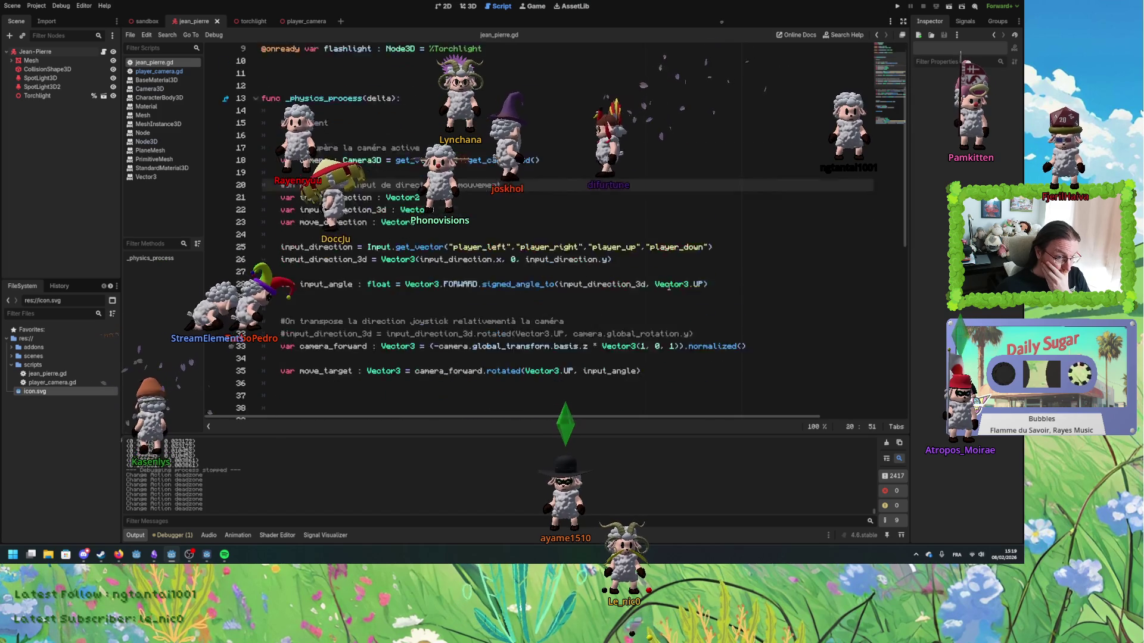
scroll(656, 328, "up", 5)
left_click(663, 322)
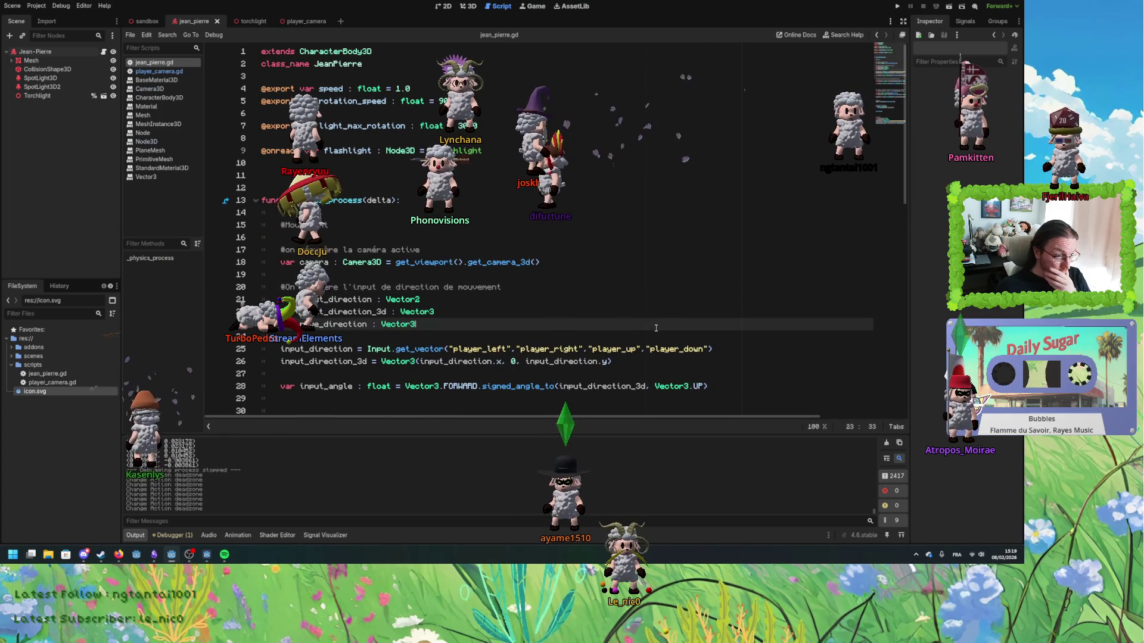
left_click(620, 348)
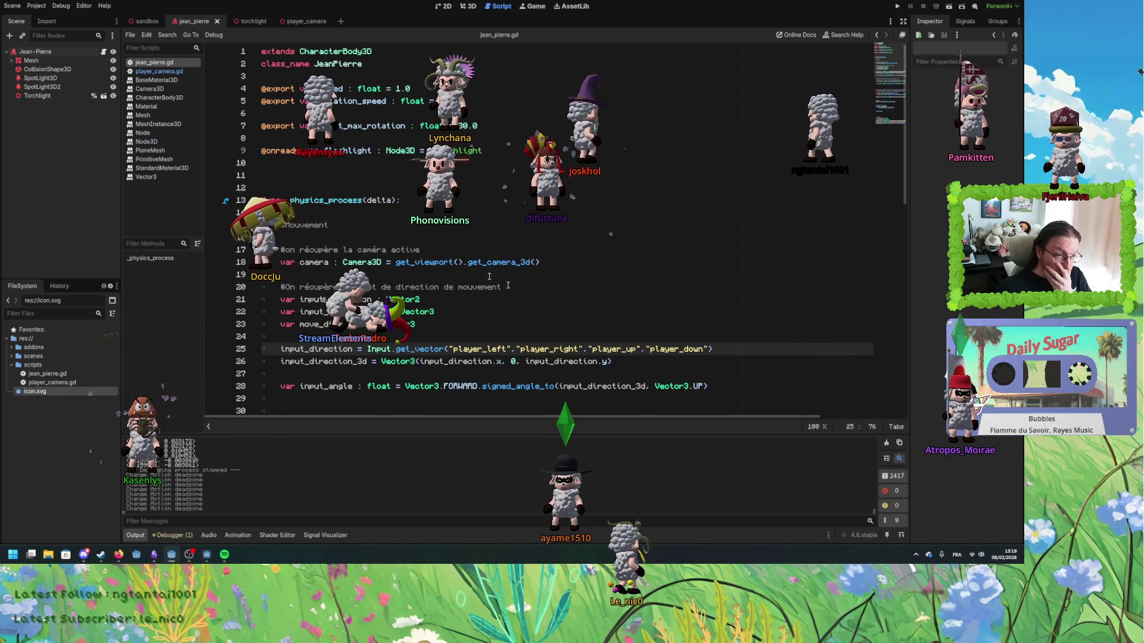
left_click(36, 5)
left_click(42, 19)
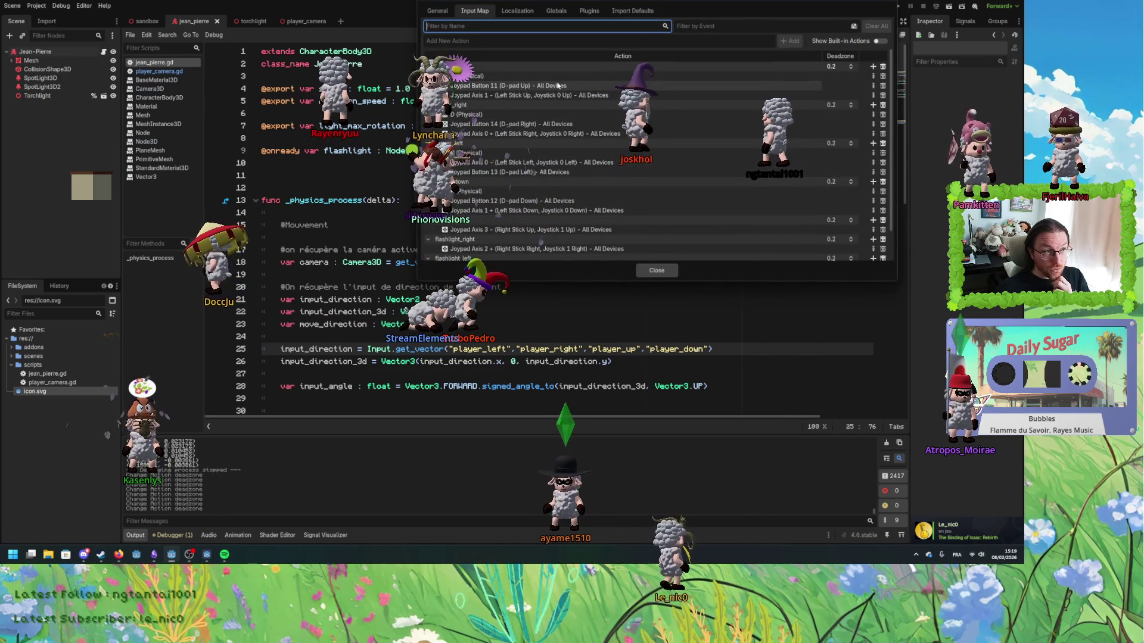
scroll(536, 143, "down", 2)
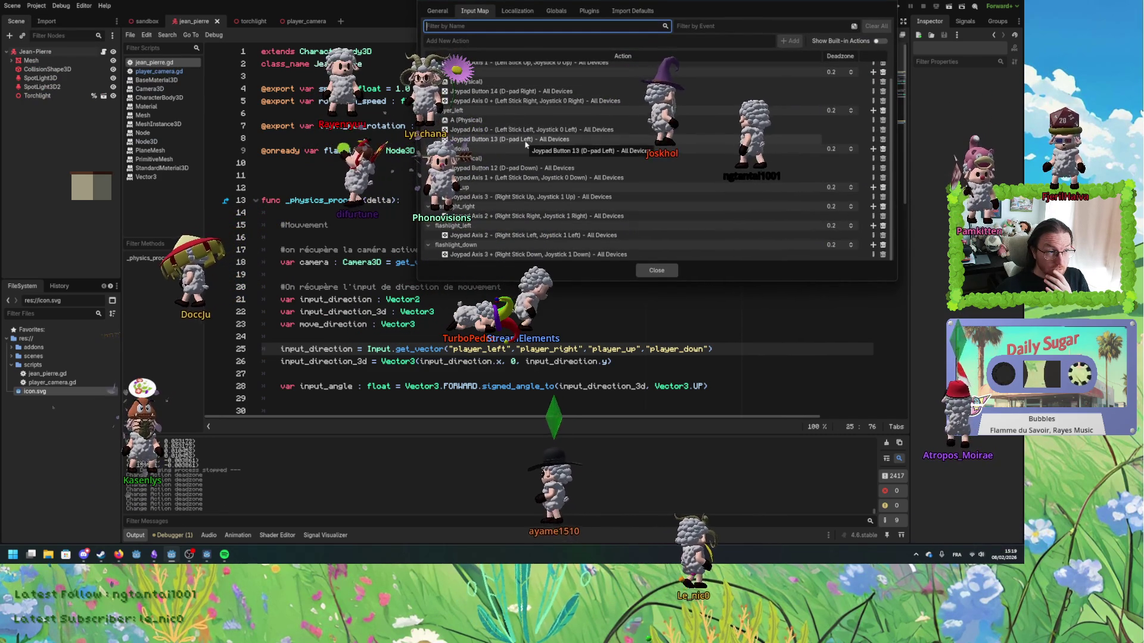
scroll(518, 196, "up", 2)
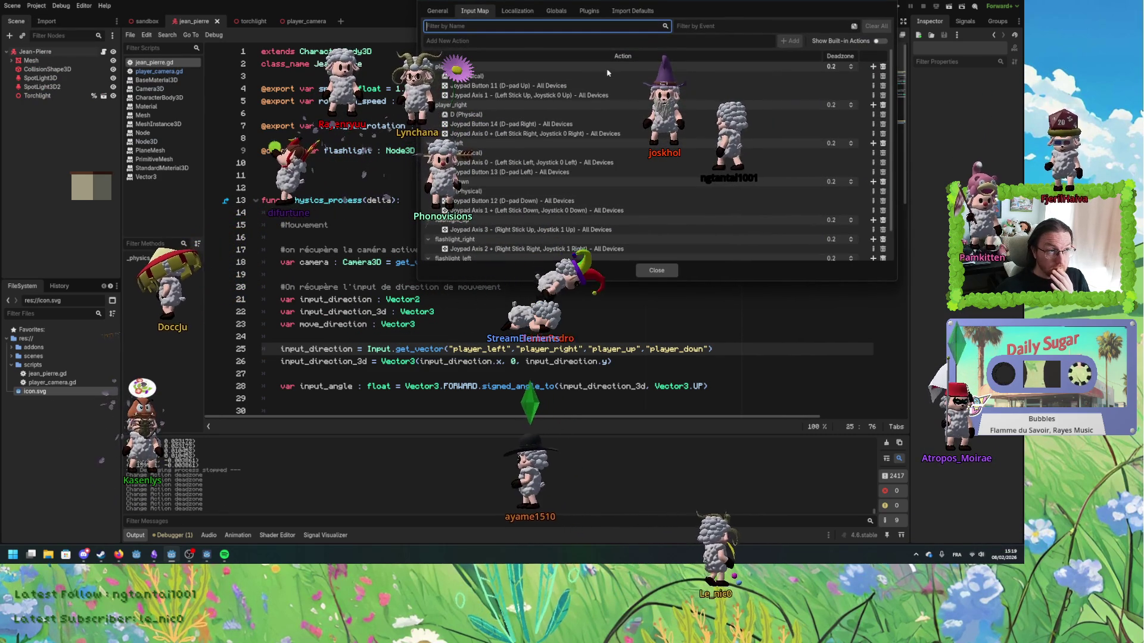
left_click(598, 88)
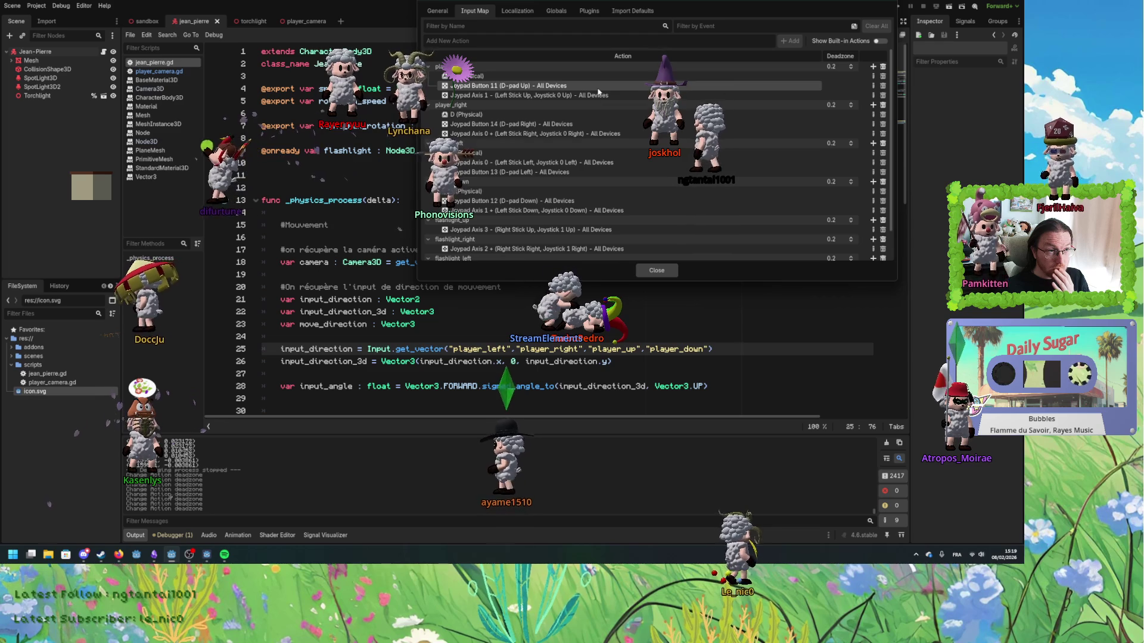
left_click(625, 95)
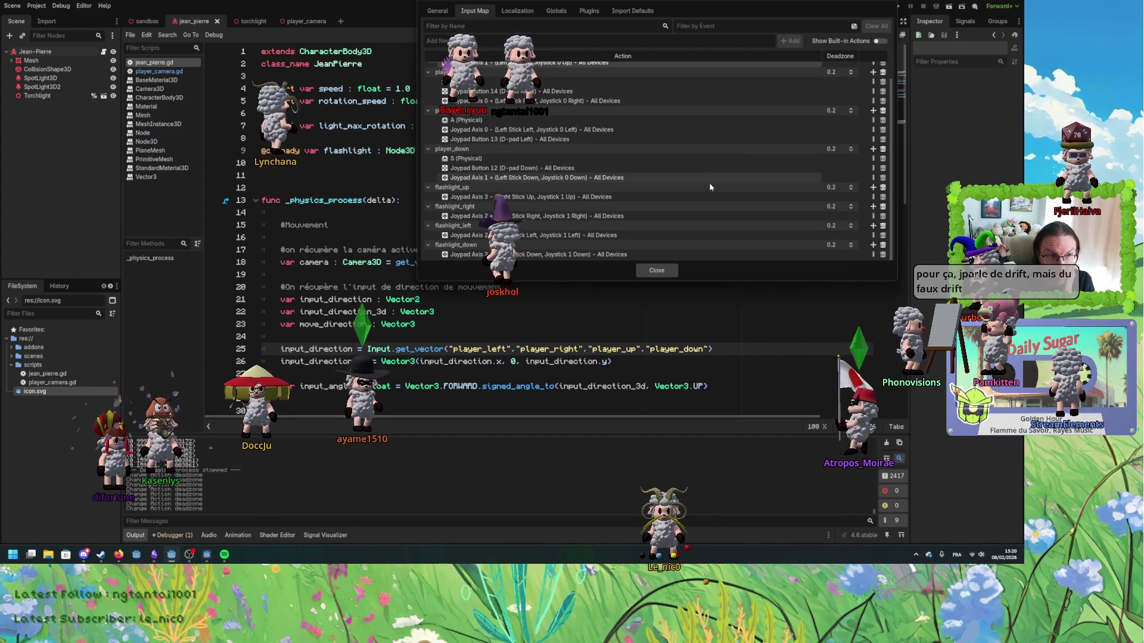
left_click(661, 124)
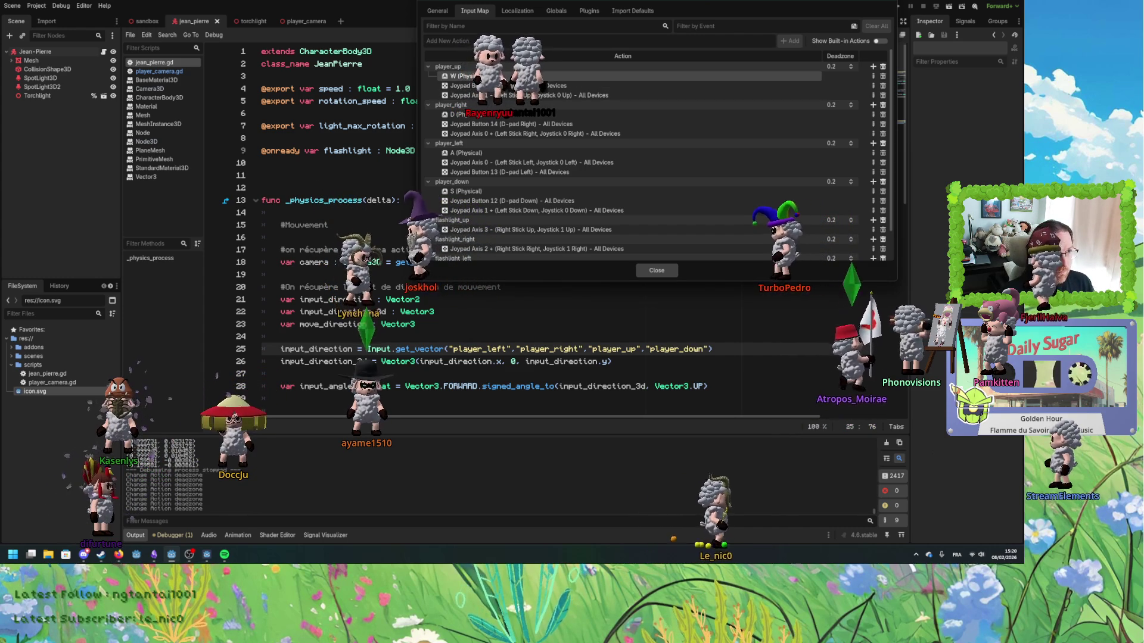
double_click(446, 66)
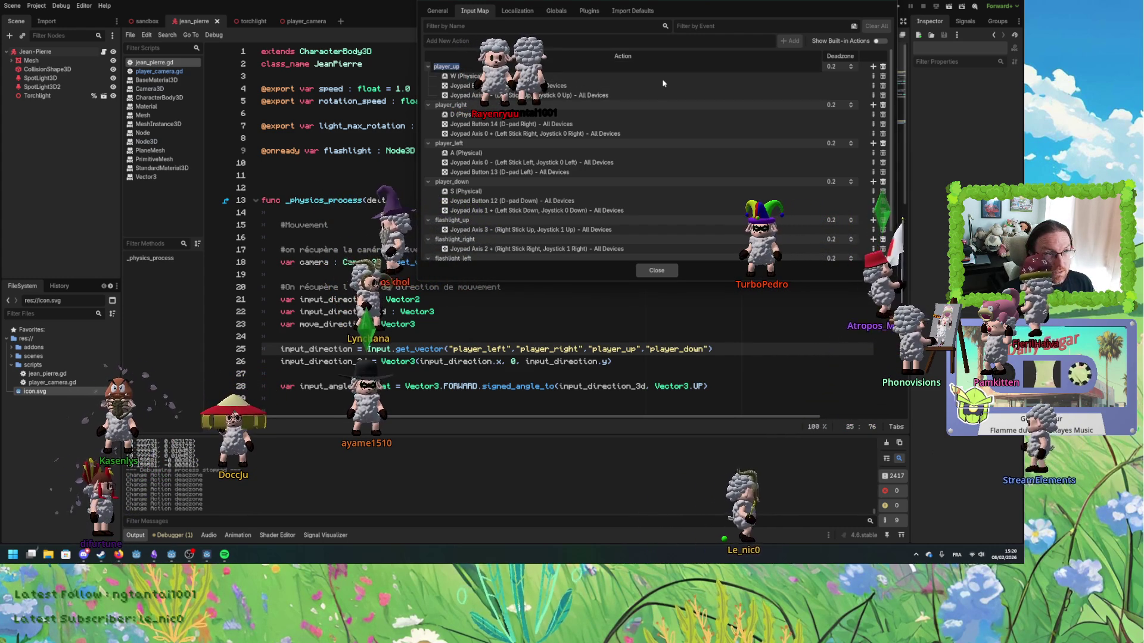
key("Escape")
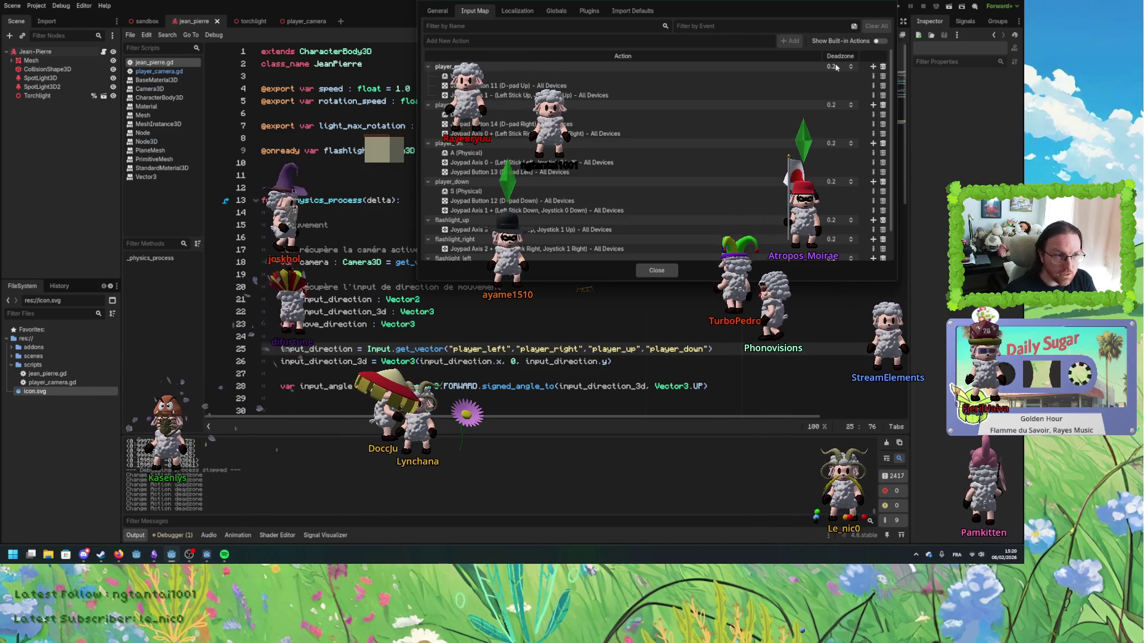
left_click_drag(796, 1, 735, 43)
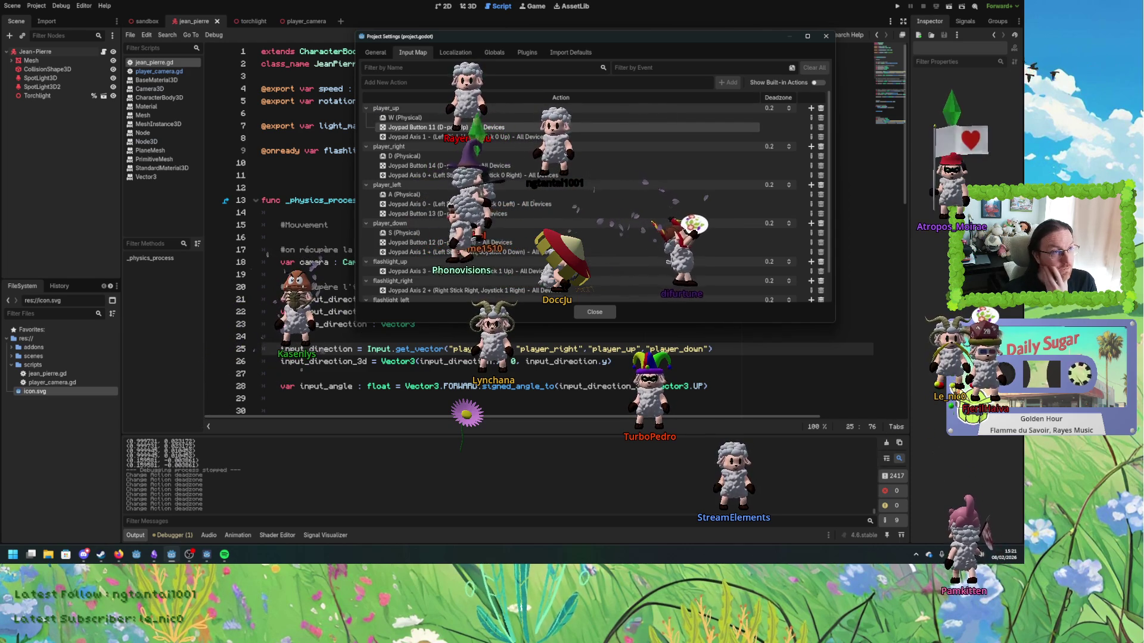
left_click(625, 83)
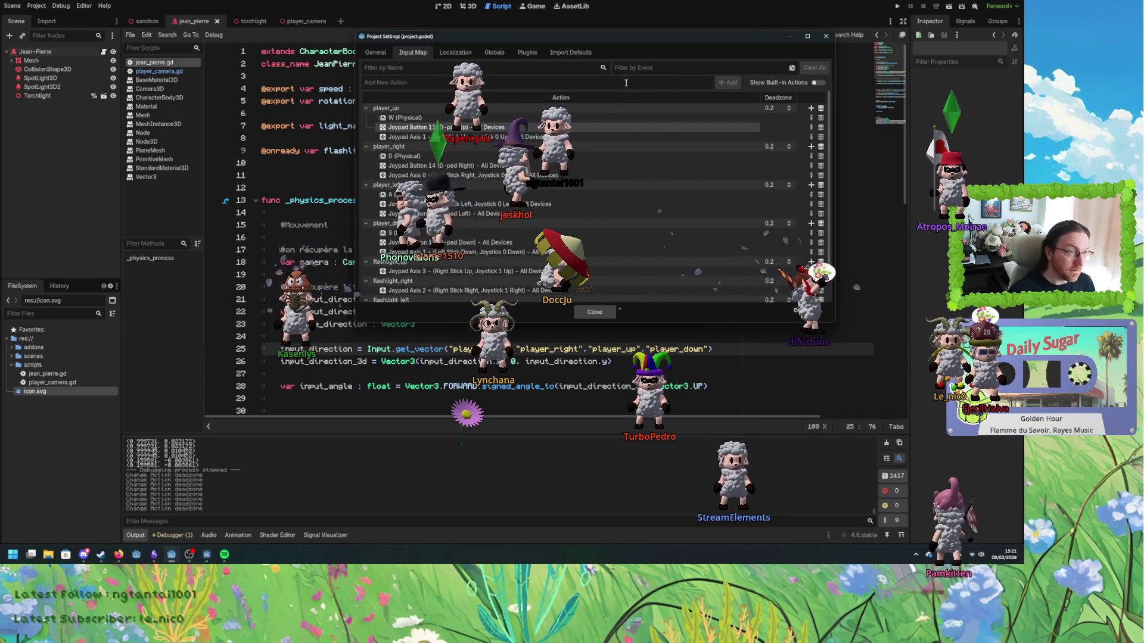
- Add the player_joy_up and player_joy_right input actions
type("player")
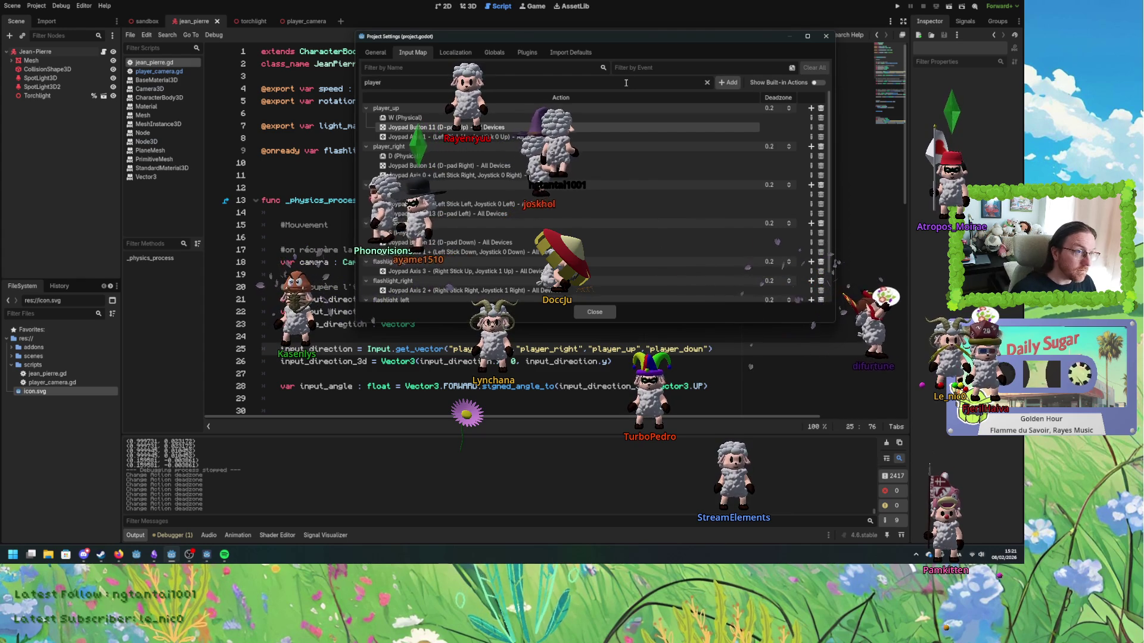
type("_jo")
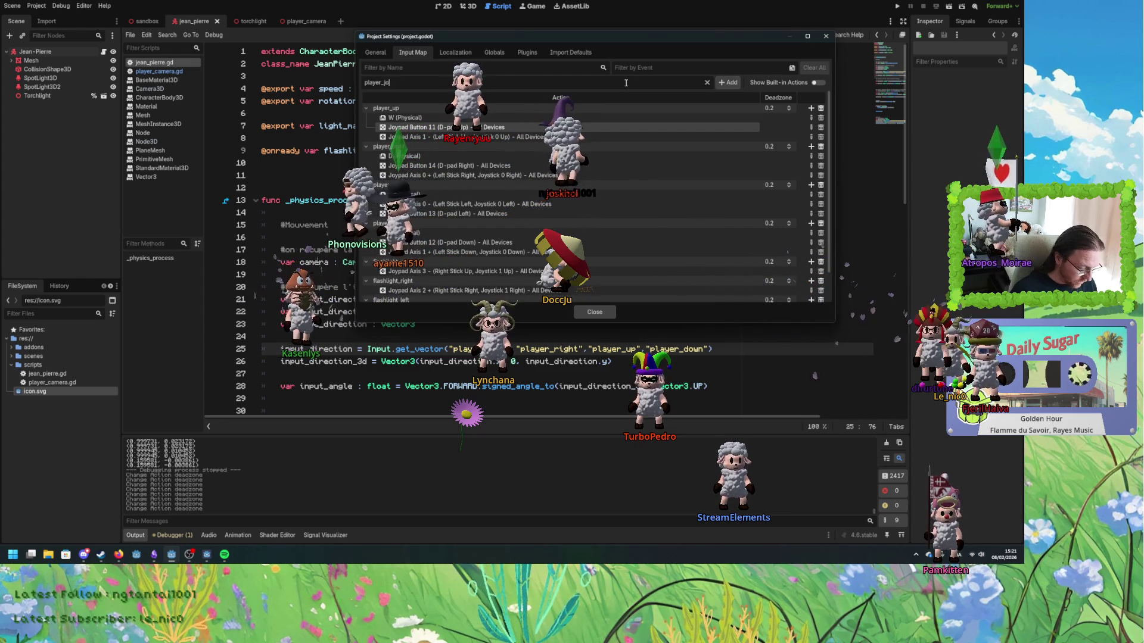
type("y_up")
key("ctrl+a")
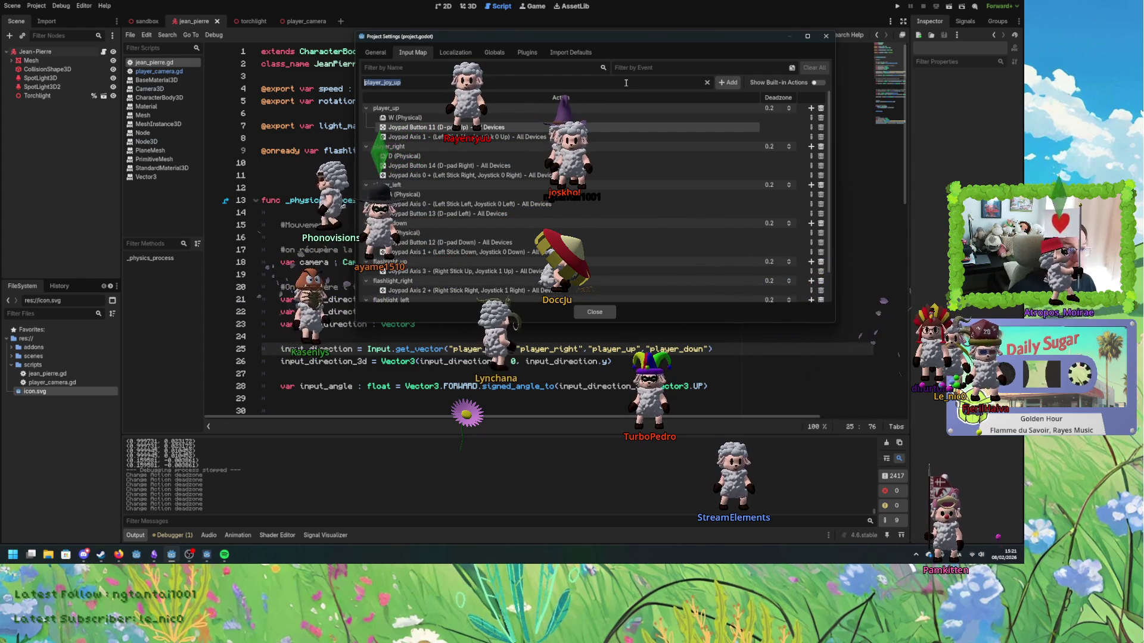
key("Return")
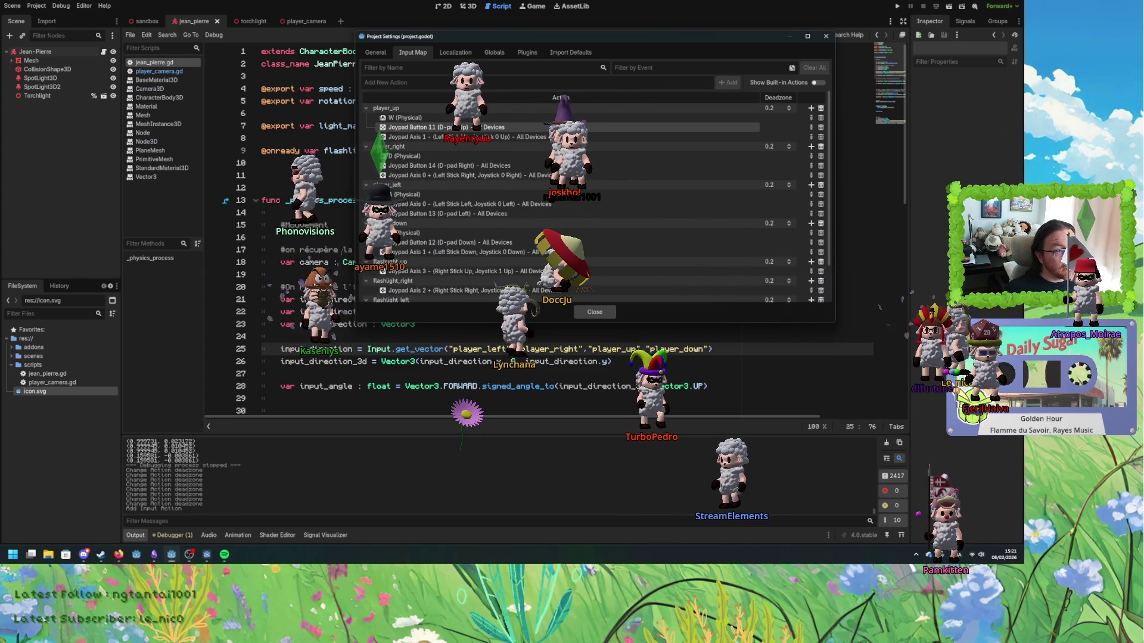
key("ctrl+z")
key("shift+Left")
key("shift+Left")
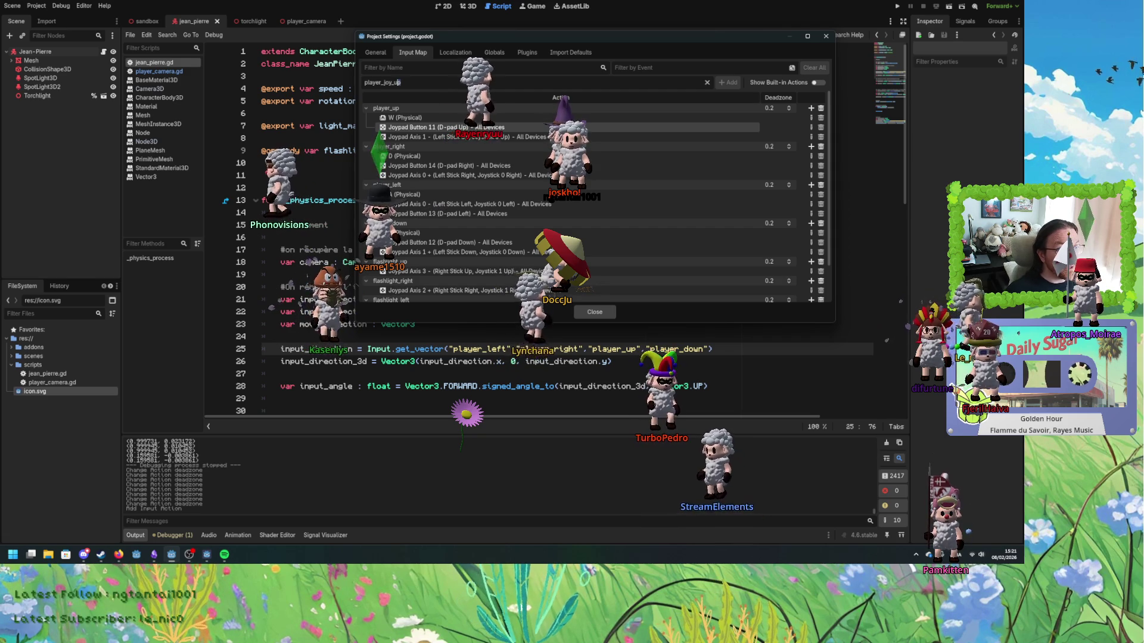
type("right")
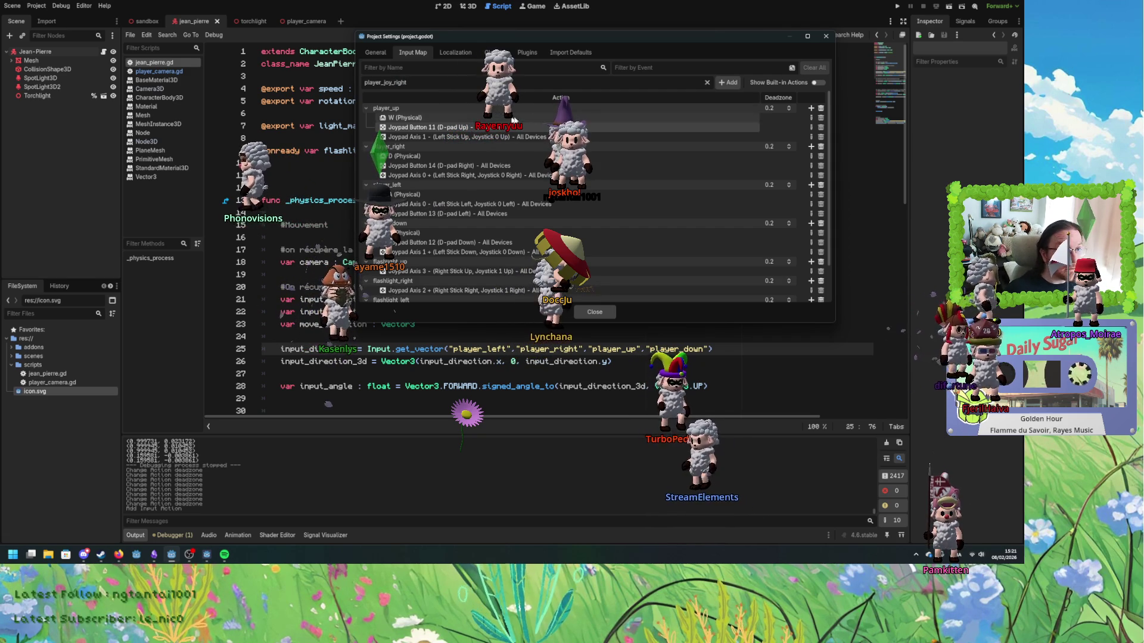
left_click(728, 83)
- Add player_joy_left and player_joy_down, then enlarge the settings window to list them
left_click(459, 82)
type("player_joy_u")
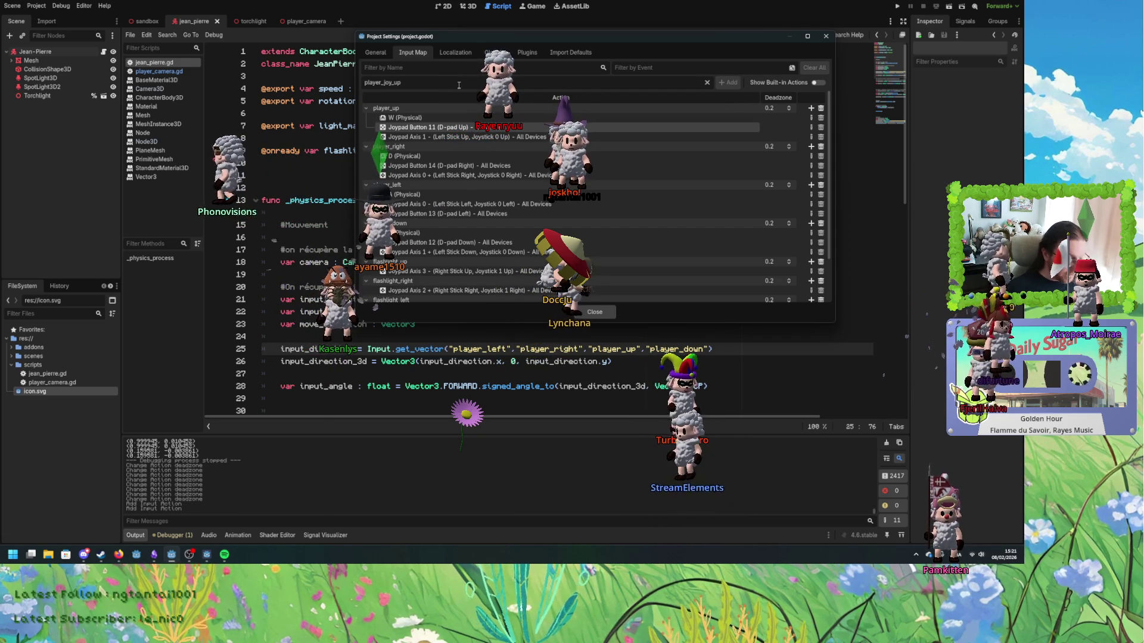
key("BackSpace")
type("left")
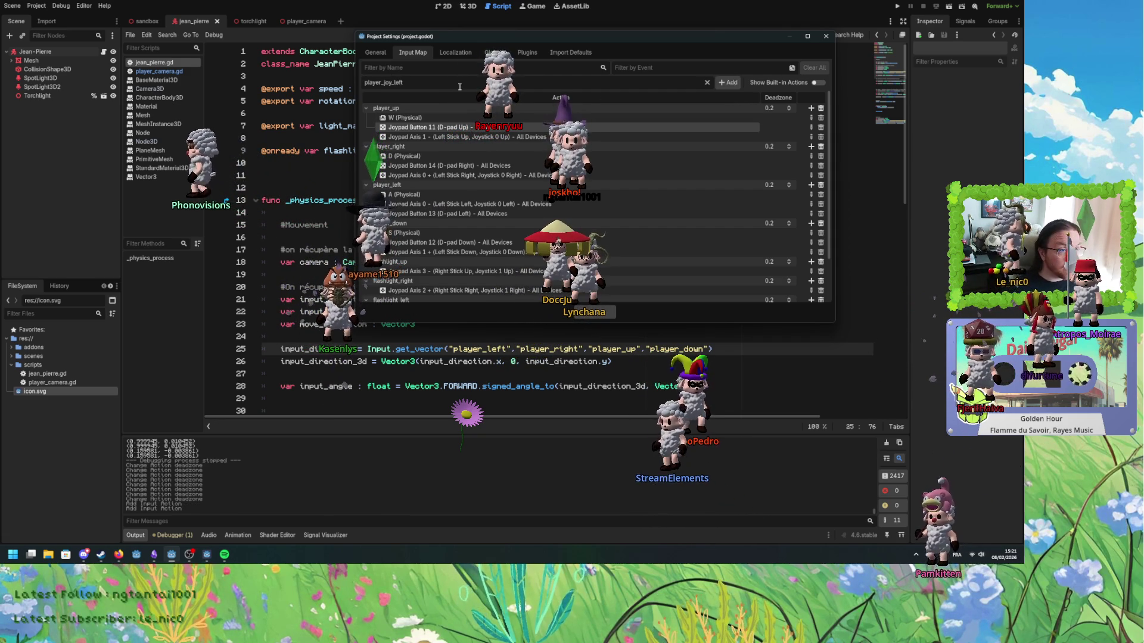
left_click(728, 83)
key("BackSpace")
key("BackSpace")
type("d")
key("Return")
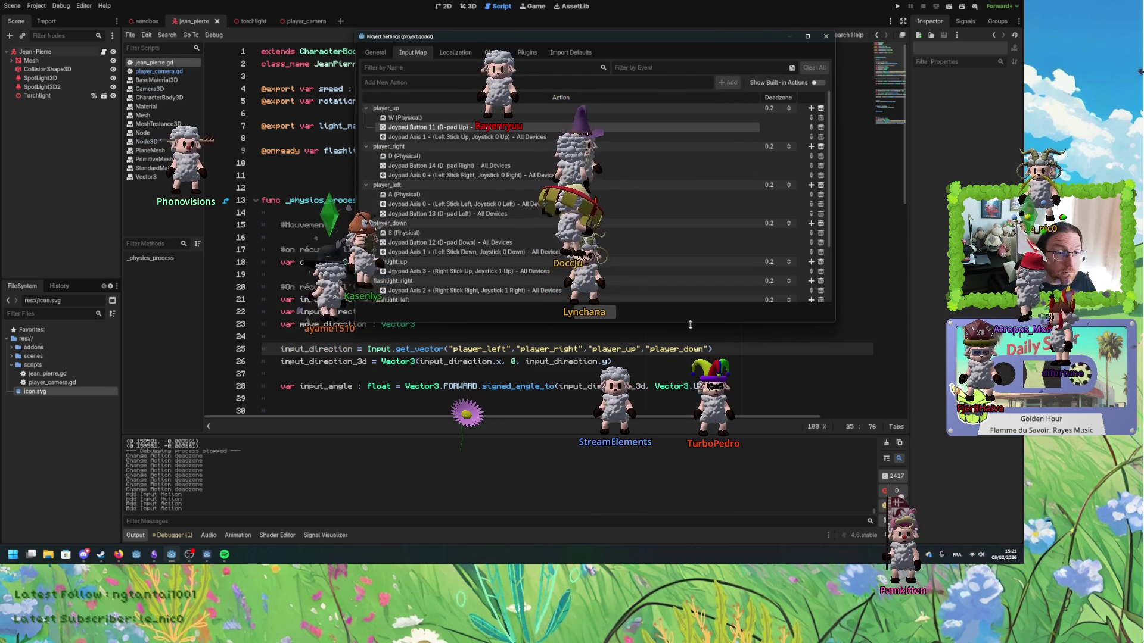
left_click_drag(691, 327, 691, 451)
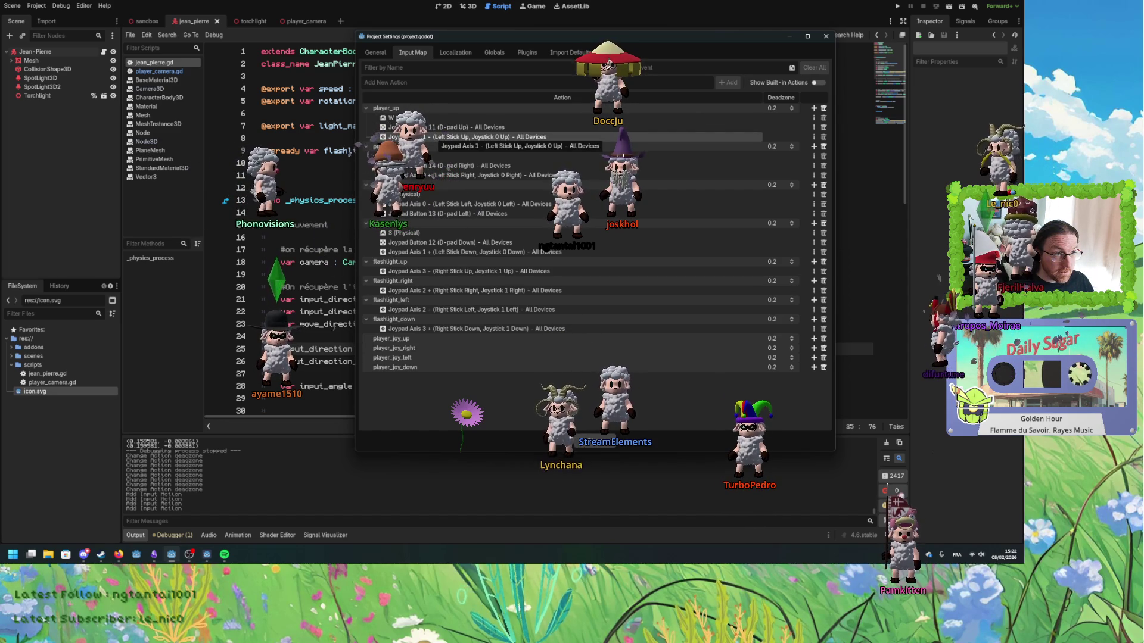
left_click_drag(416, 339, 433, 340)
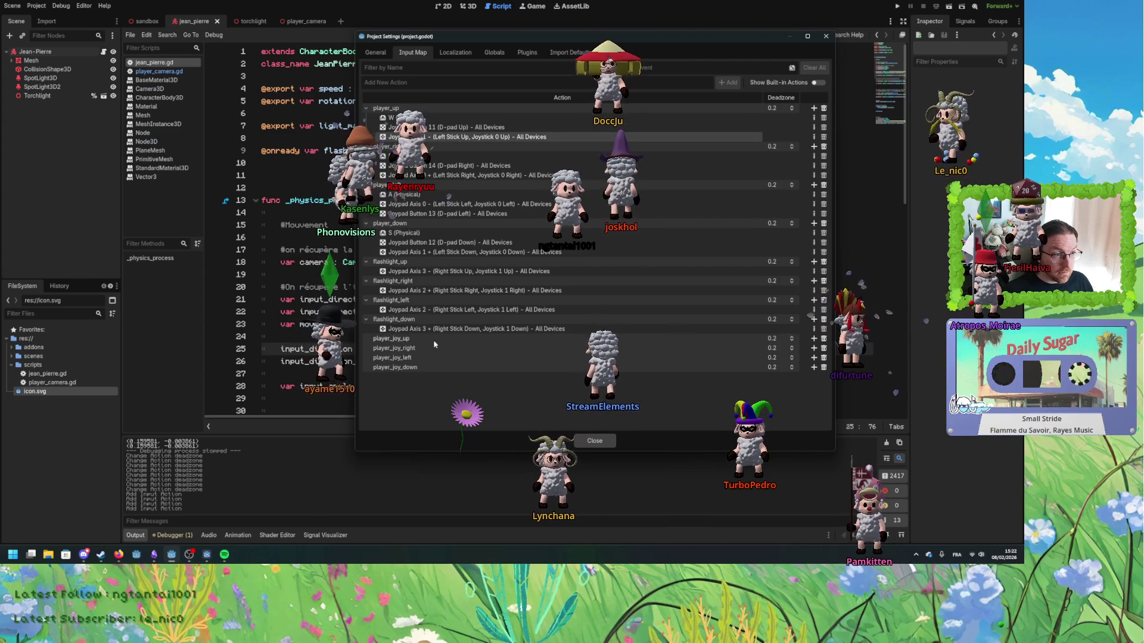
- Remove the Left Stick bindings from player_up, player_right, player_left and player_down
double_click(435, 339)
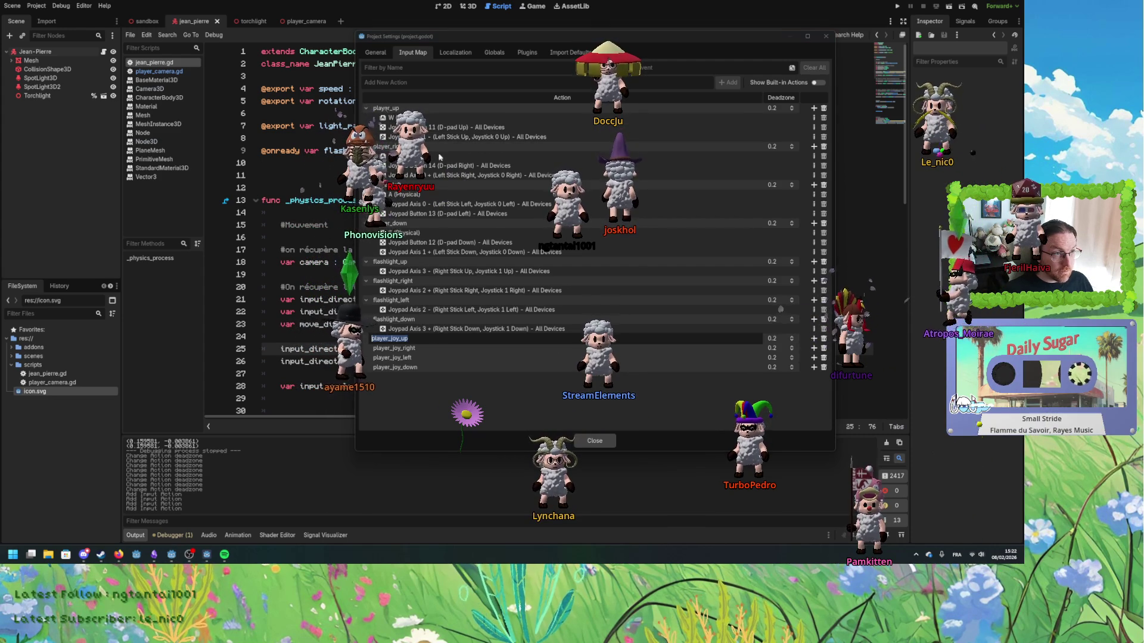
left_click(425, 138)
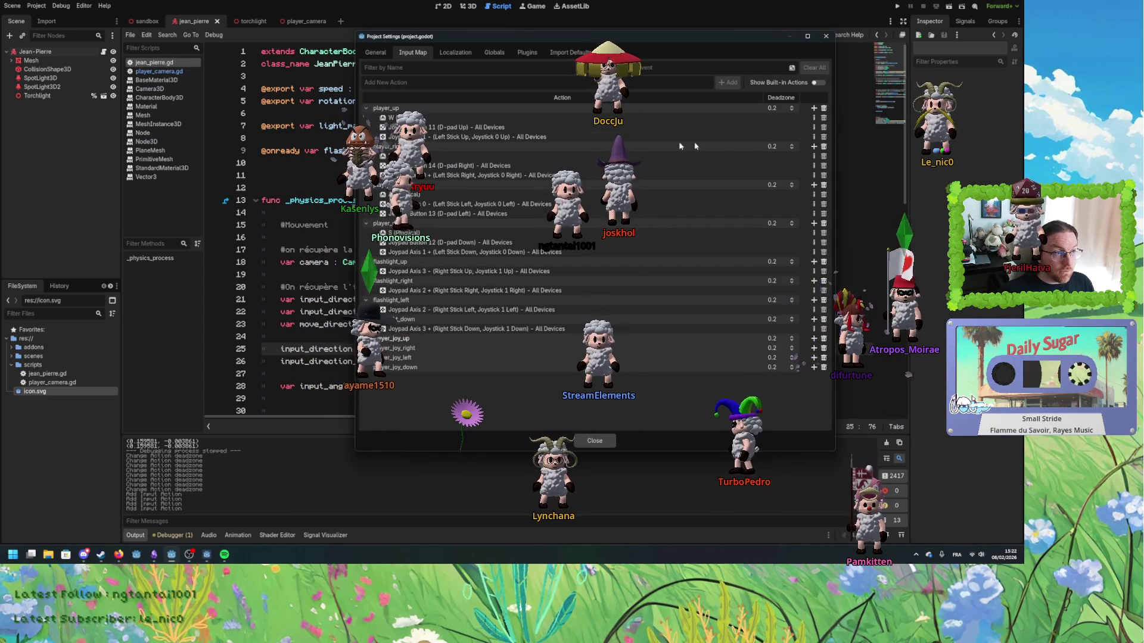
left_click(825, 138)
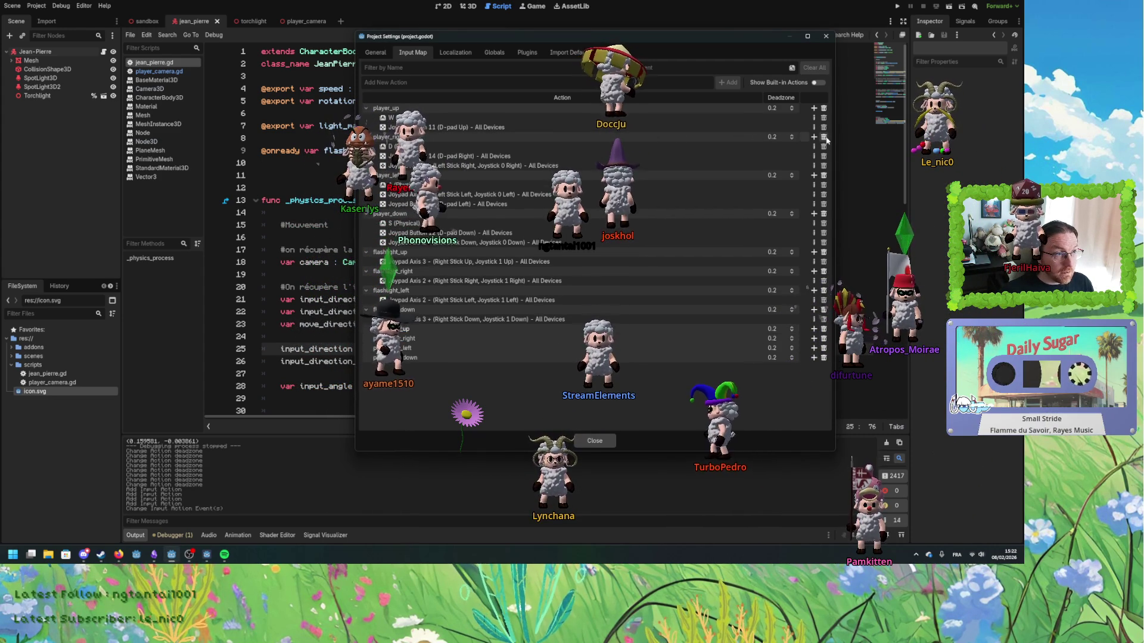
left_click(824, 167)
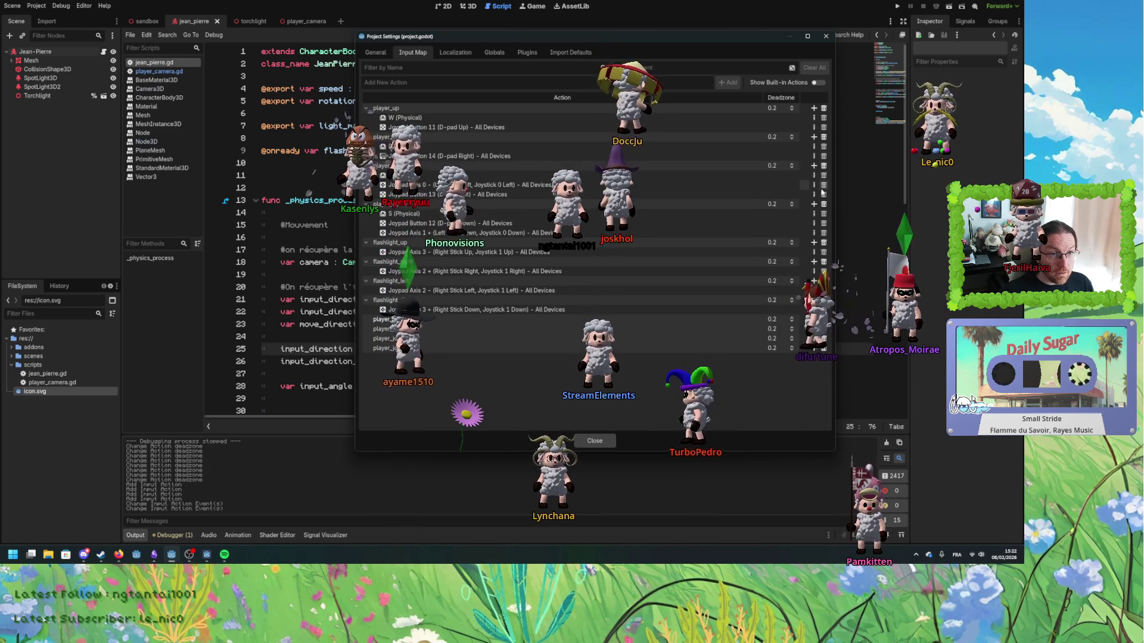
left_click(824, 185)
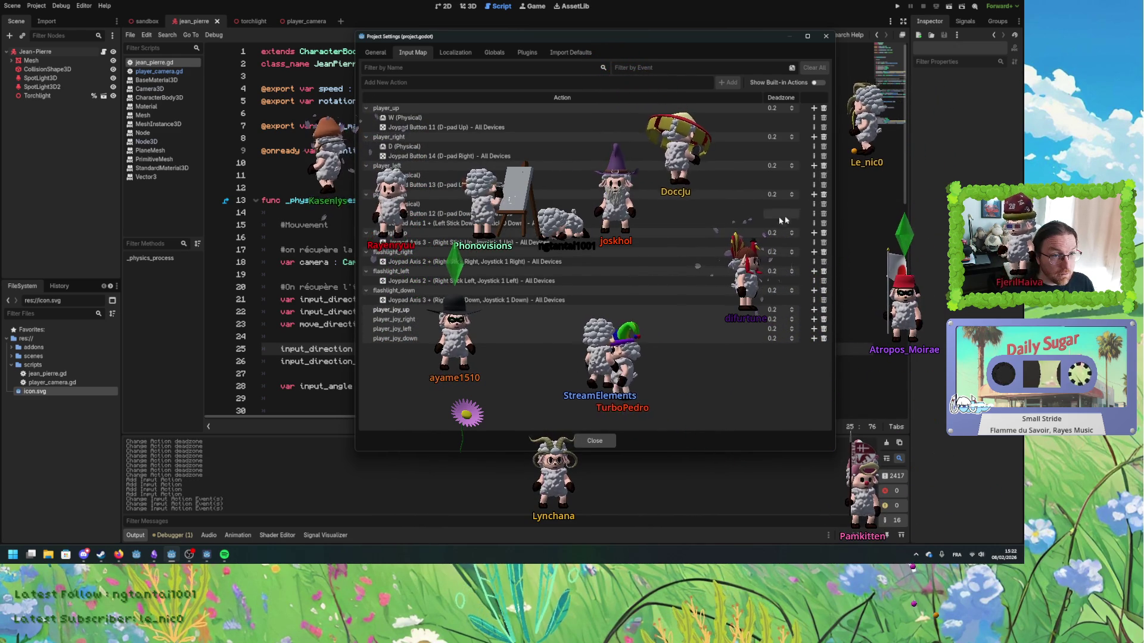
left_click(823, 223)
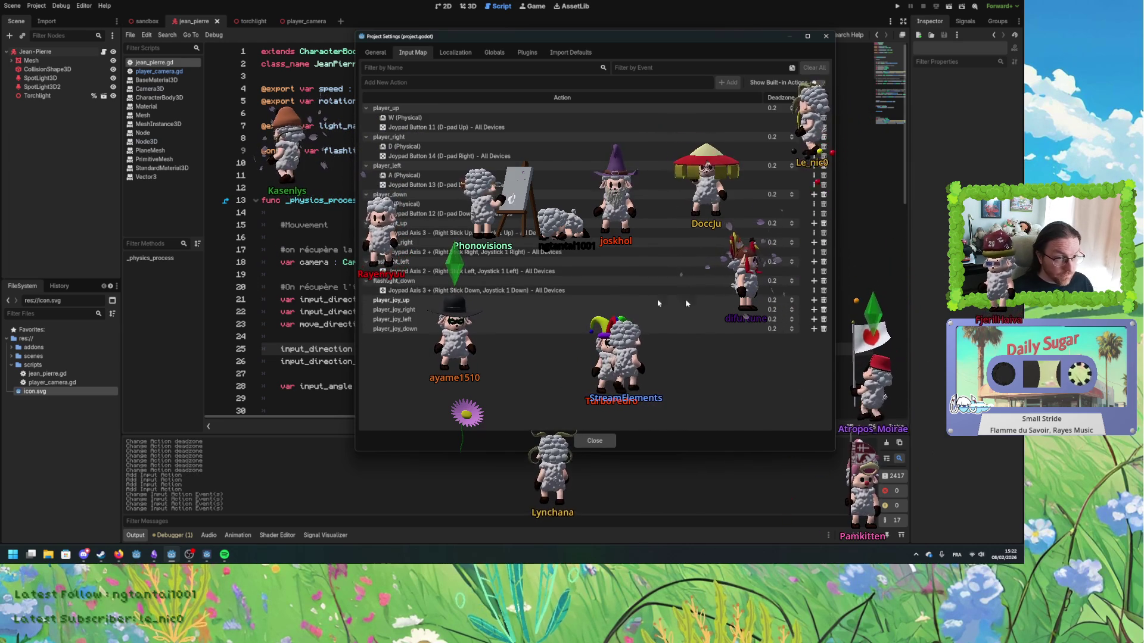
- Bind Left Stick Up, Right, Left and Down to the four player_joy actions and close
left_click(814, 300)
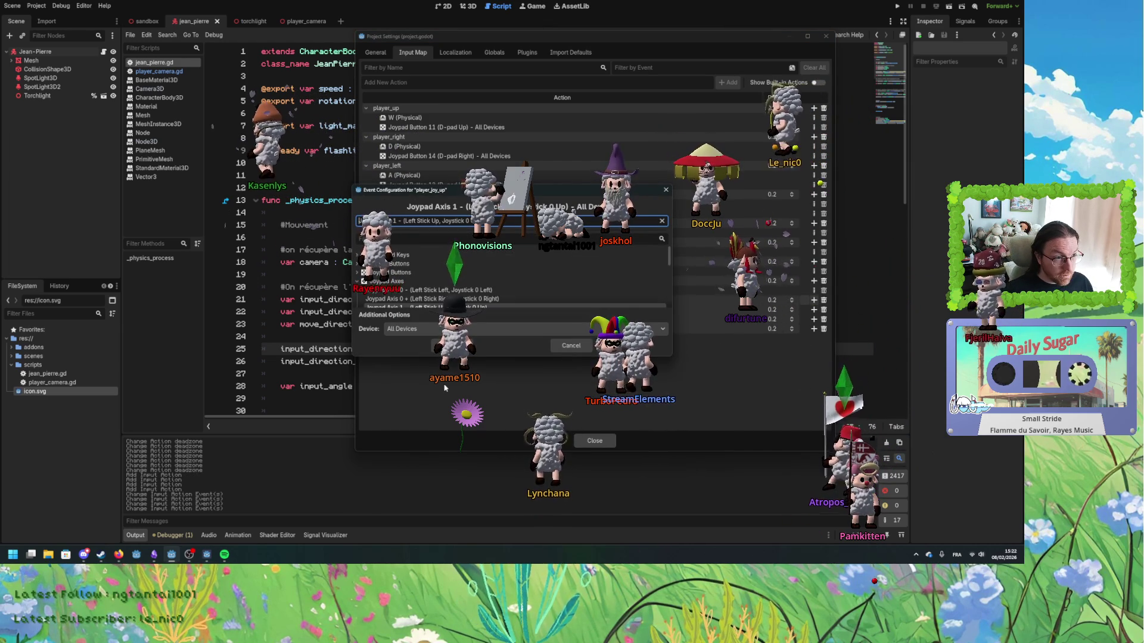
left_click(454, 345)
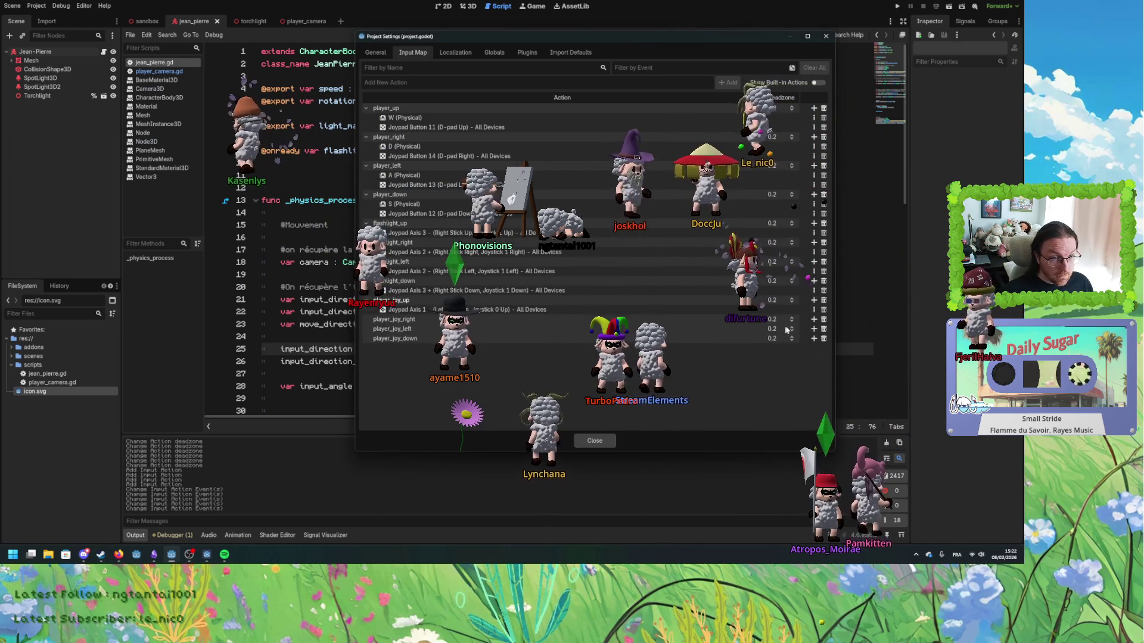
left_click(813, 319)
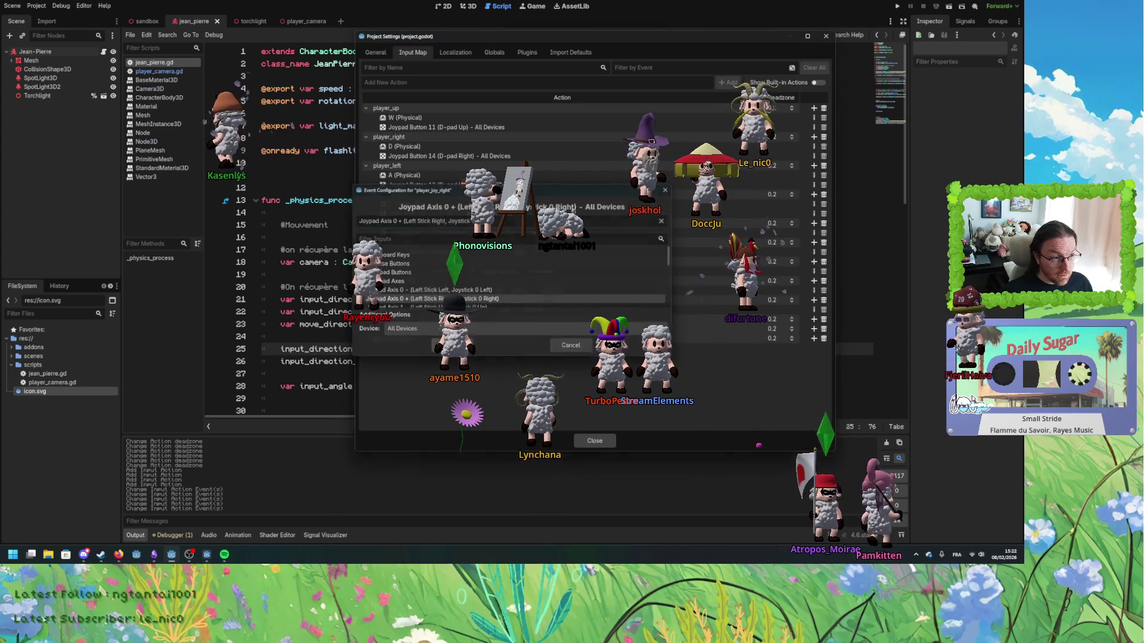
left_click(454, 346)
left_click(814, 339)
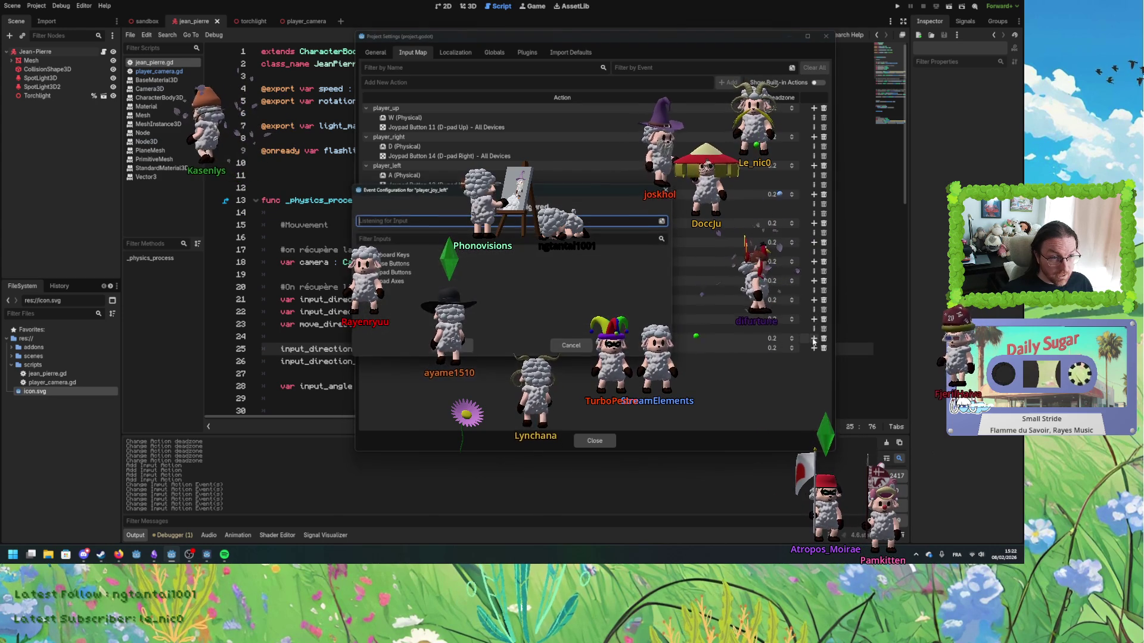
left_click(454, 346)
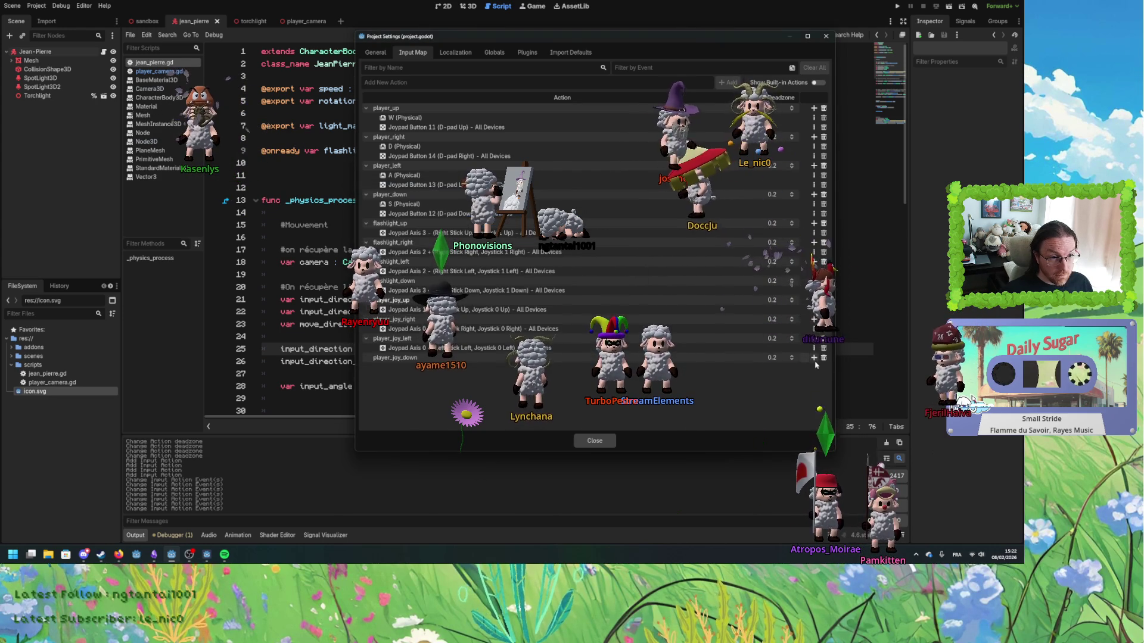
left_click(814, 357)
left_click(453, 345)
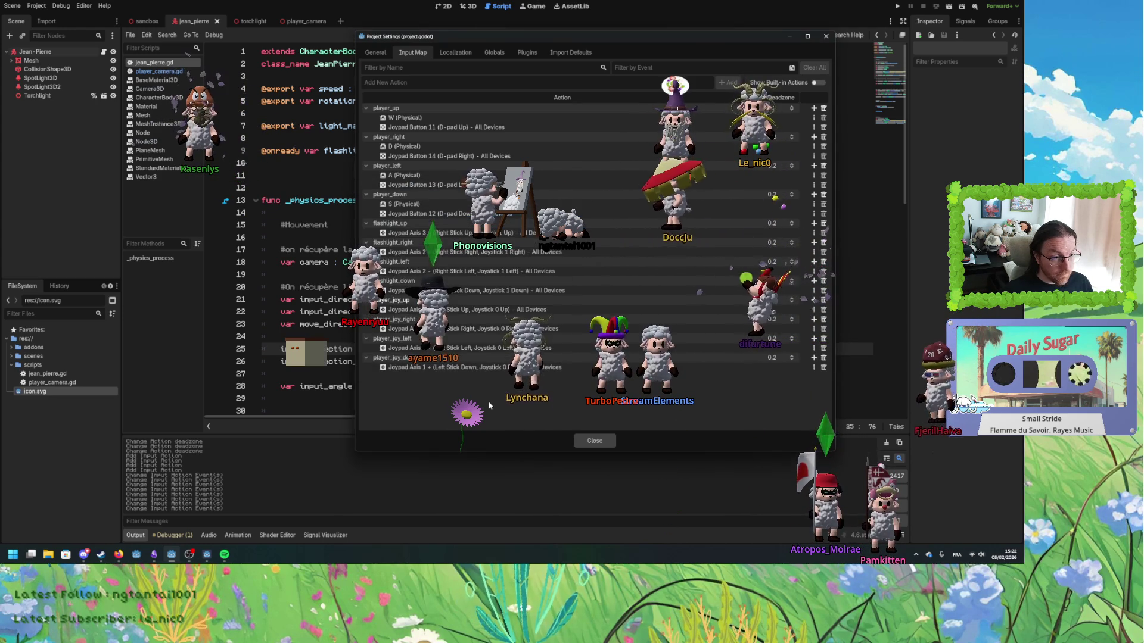
left_click(605, 440)
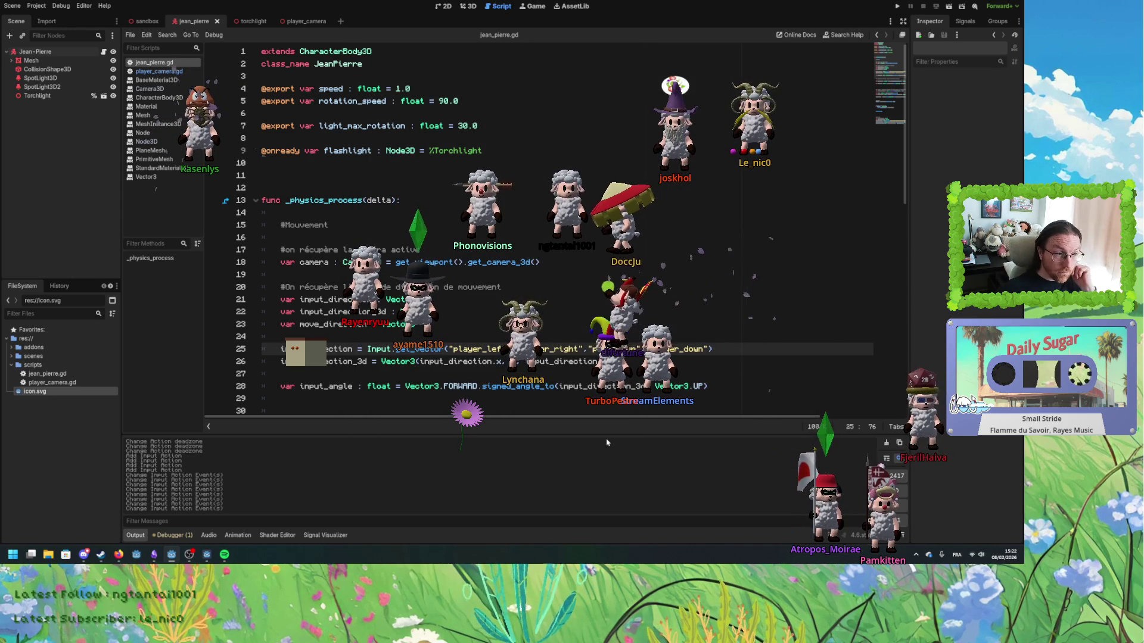
- Duplicate the input_direction declaration and assignment lines, naming the new variable input_direction_joy
left_click(360, 337)
left_click(356, 349)
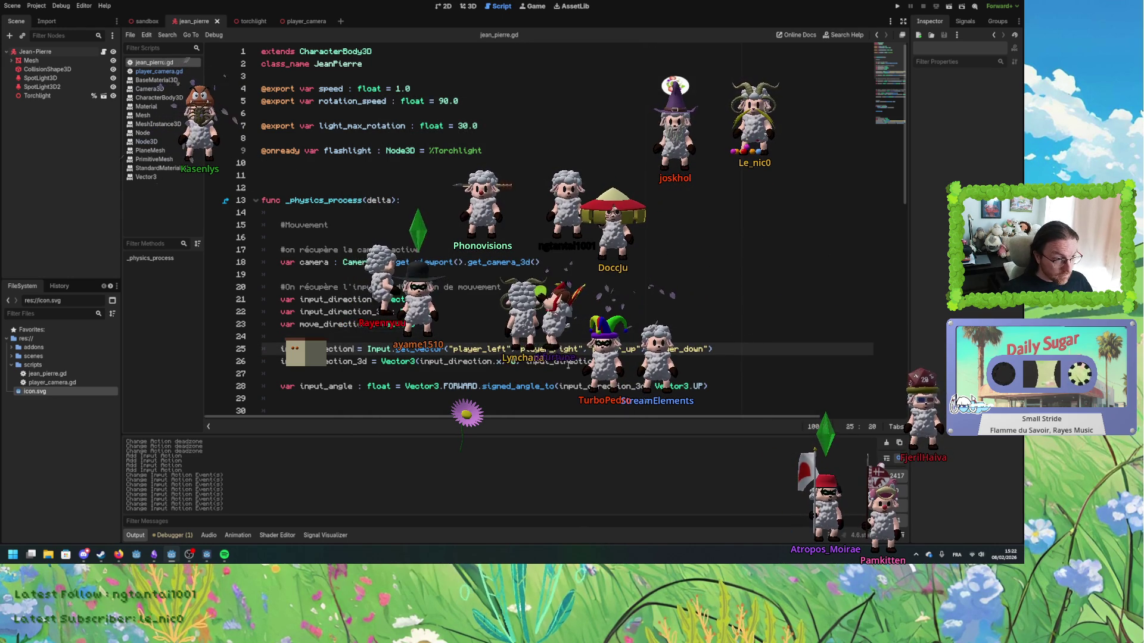
key("Return")
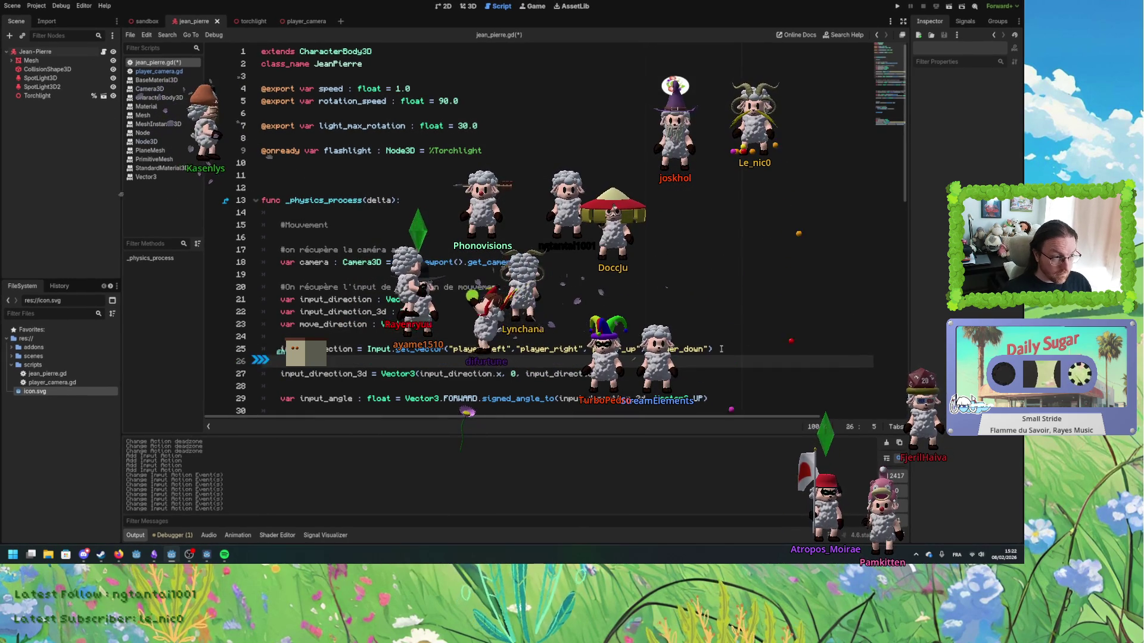
left_click(352, 348)
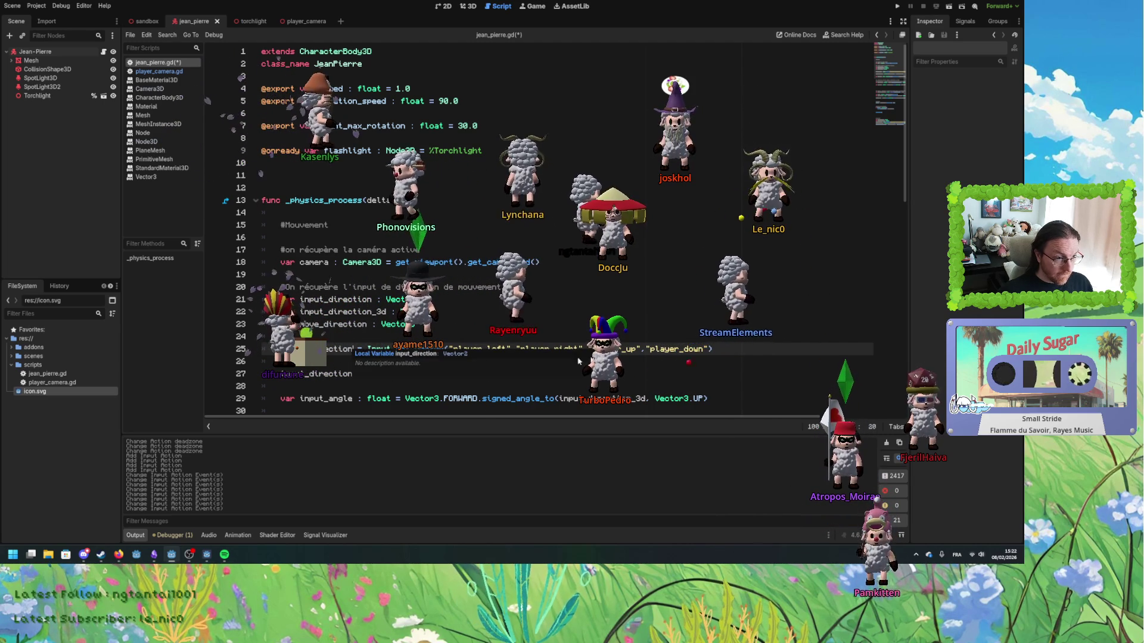
key("ctrl+v")
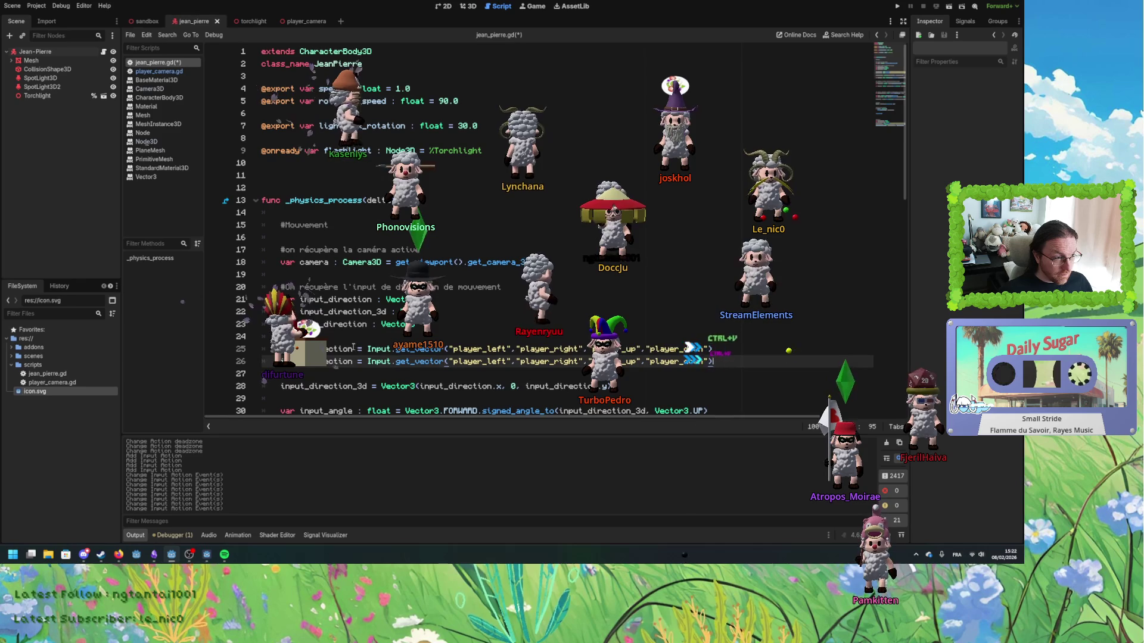
left_click(451, 309)
key("ctrl+v")
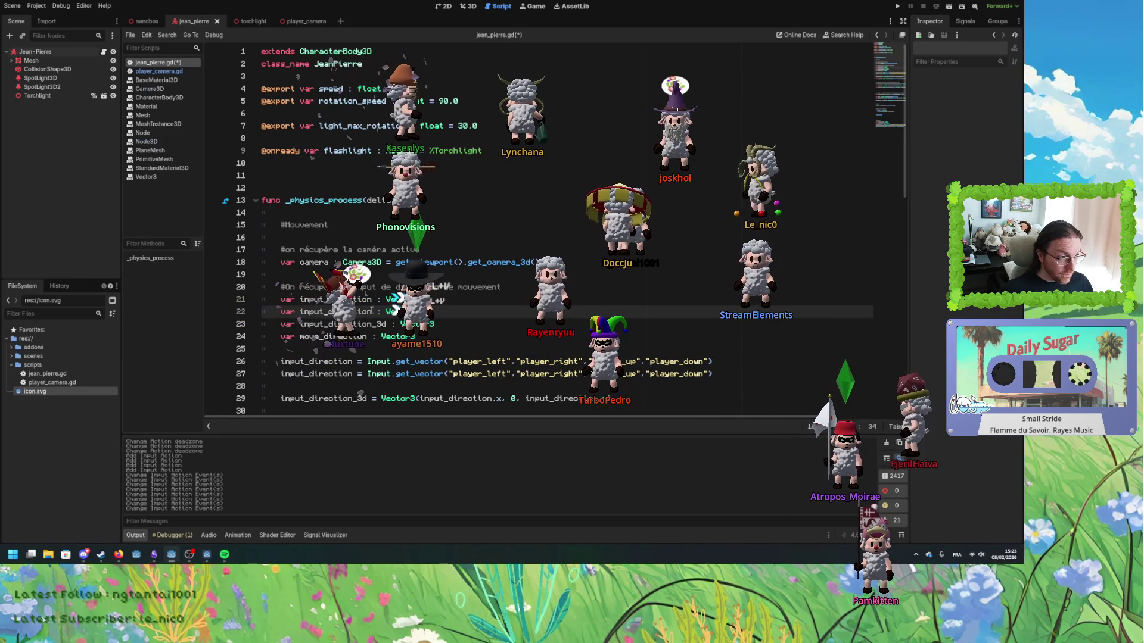
type("_joy")
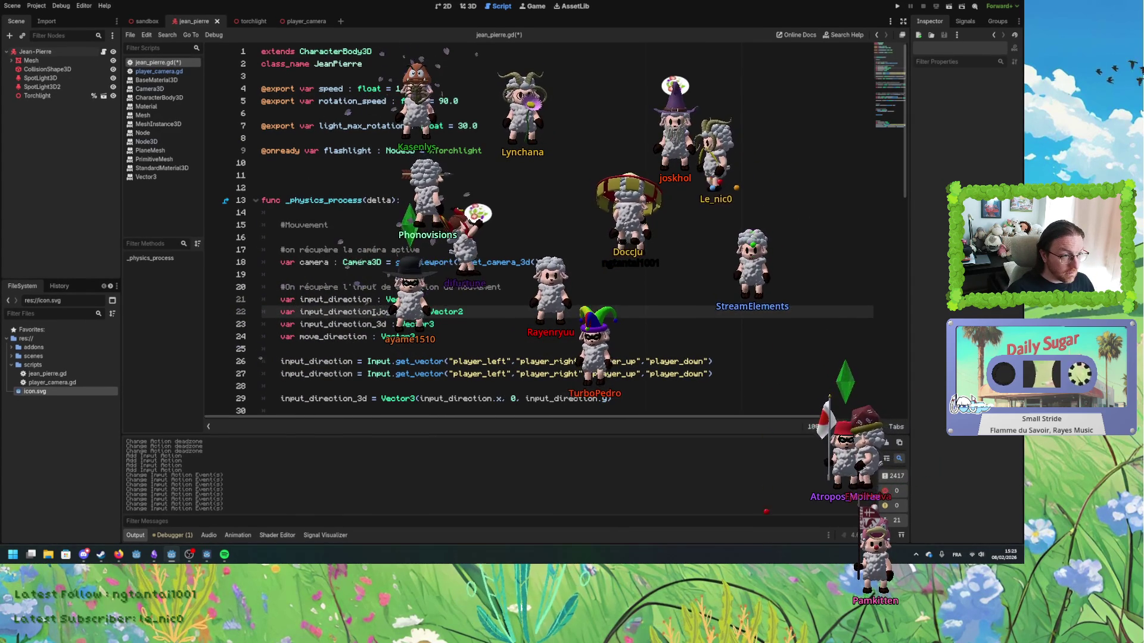
key("BackSpace")
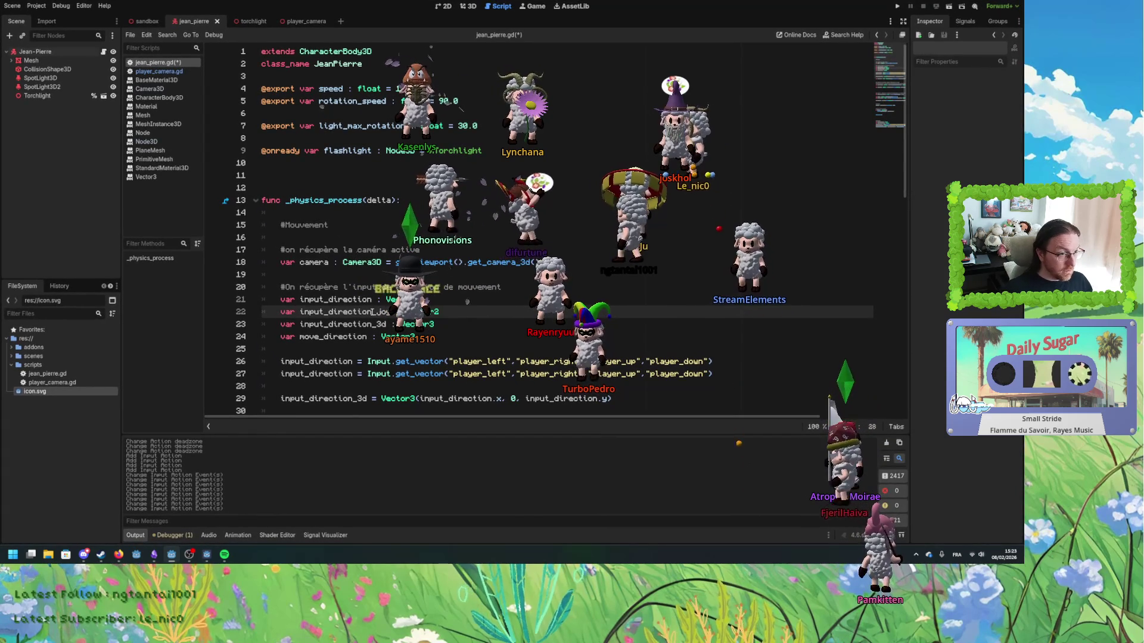
- Make the copied get_vector line fill input_direction_joy from the player_joy_up/right/left/down actions
double_click(335, 374)
type("input_direction_joy")
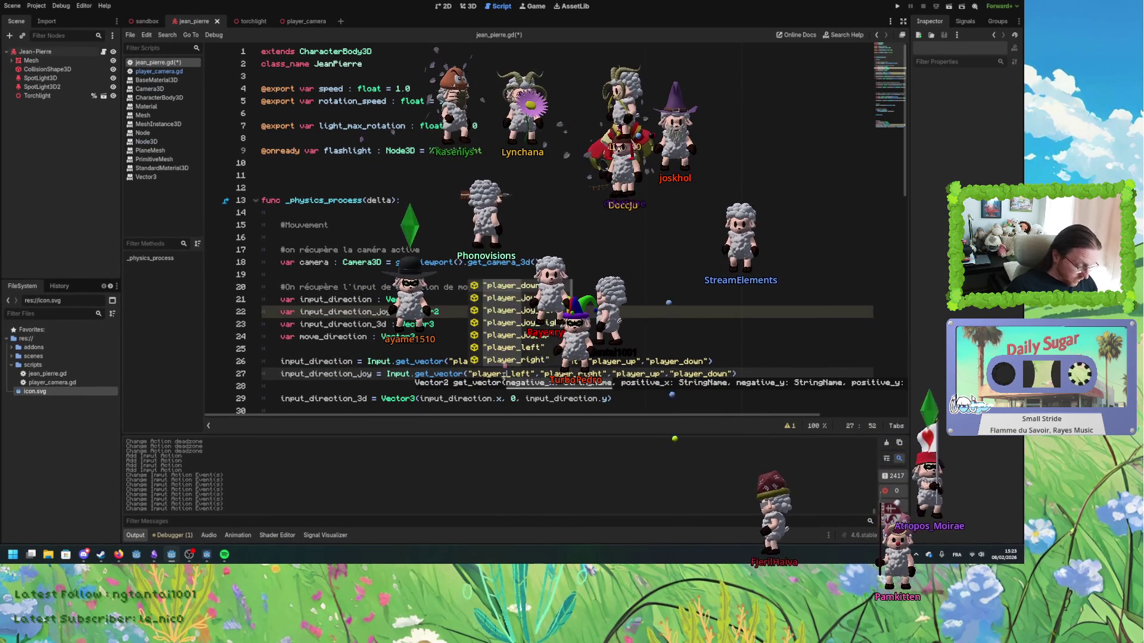
left_click(503, 374)
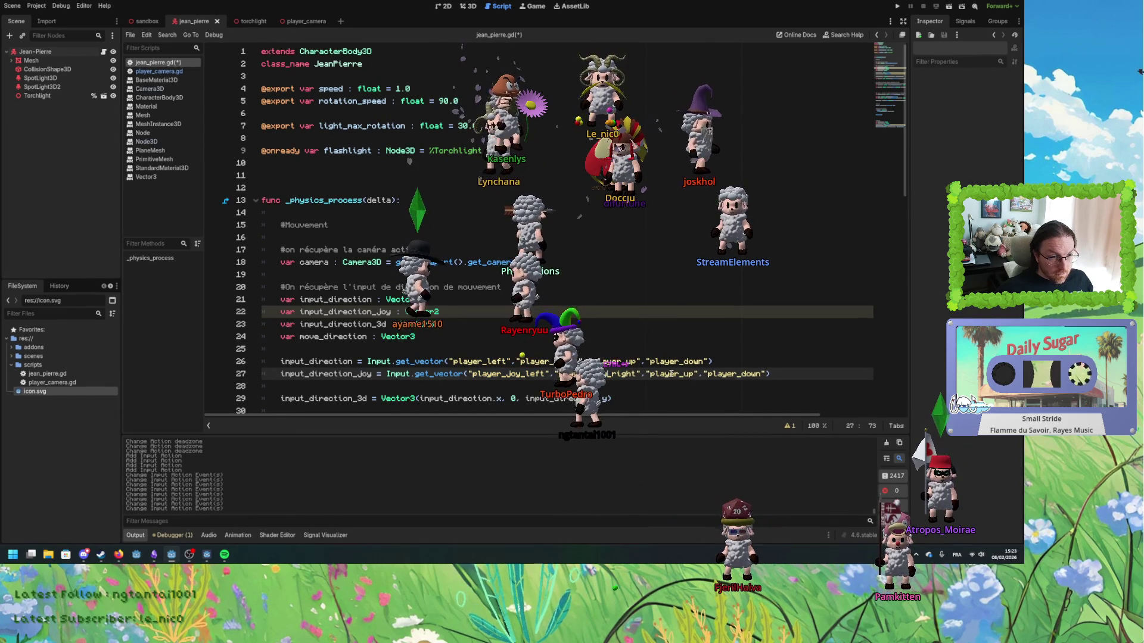
type("_joy")
left_click(758, 374)
type("_joy")
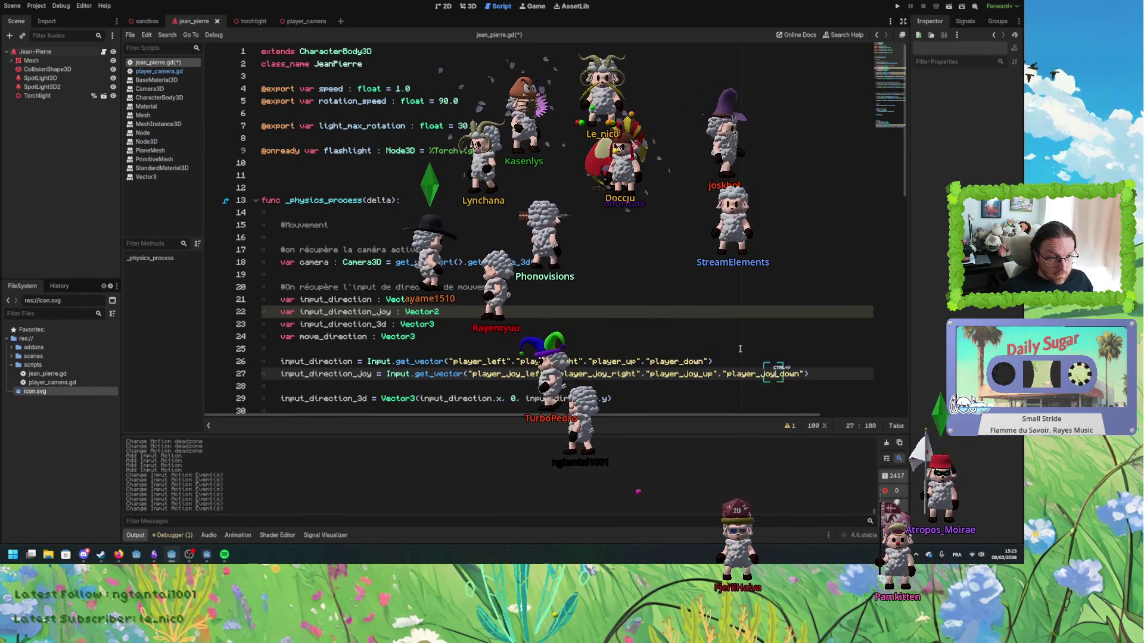
left_click(709, 349)
scroll(487, 349, "down", 3)
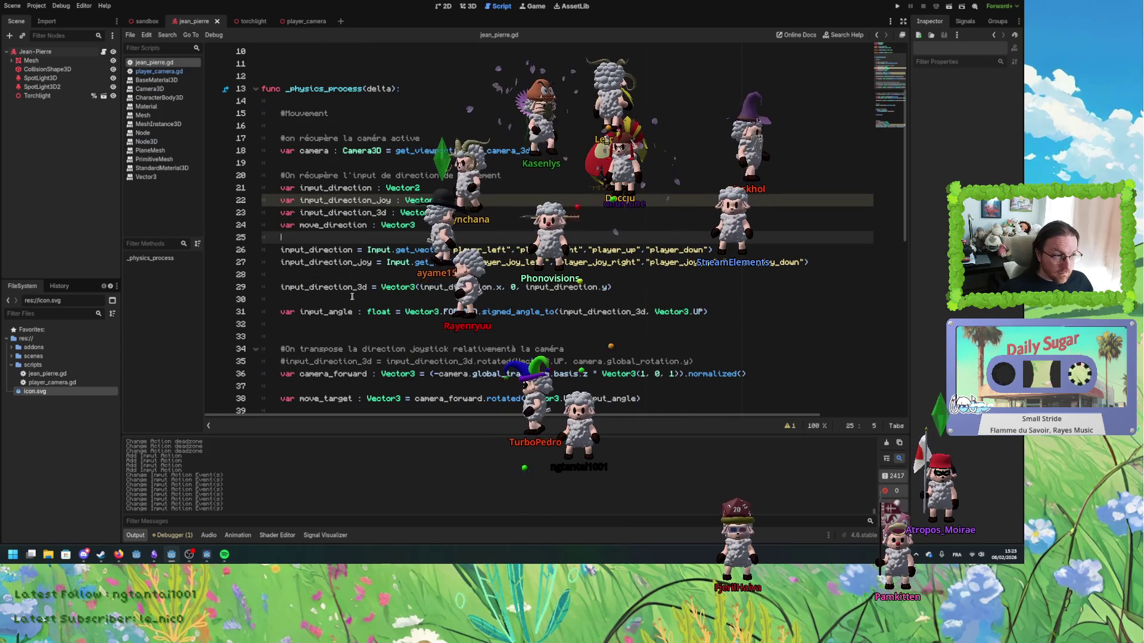
- Rename the variable assigned from the player actions to input_direction_pad
double_click(325, 287)
left_click(379, 264)
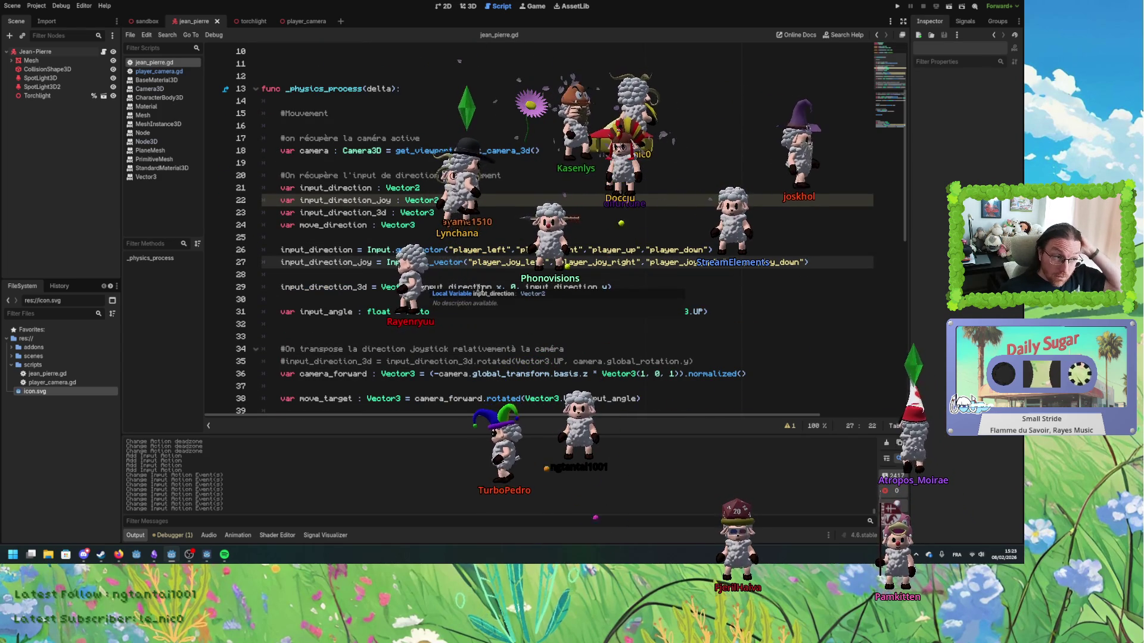
left_click(423, 276)
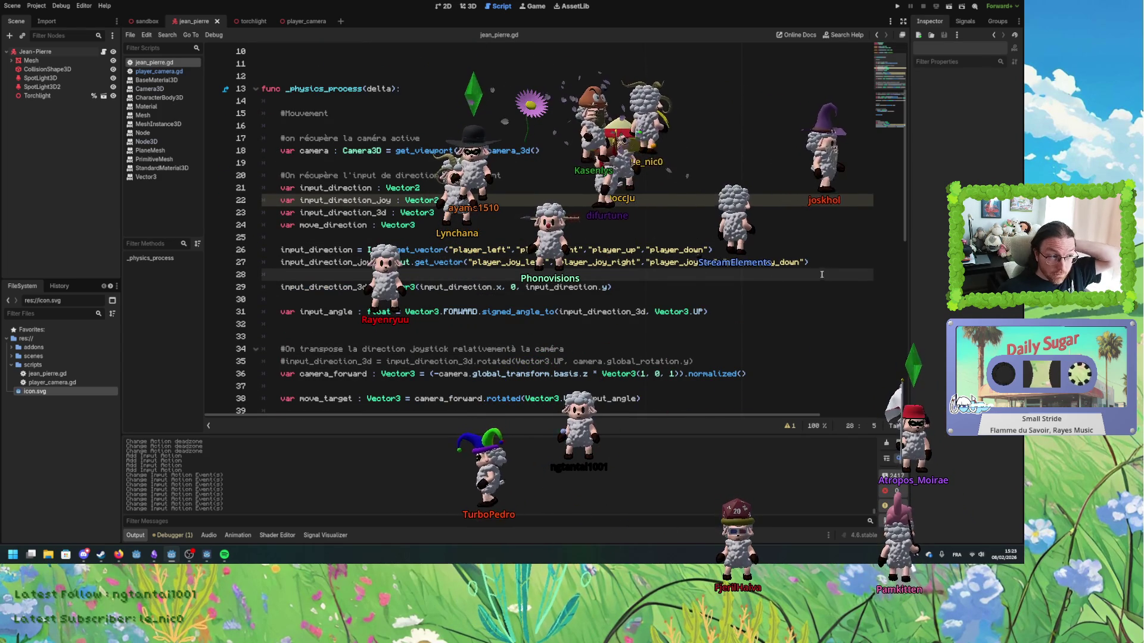
left_click(808, 262)
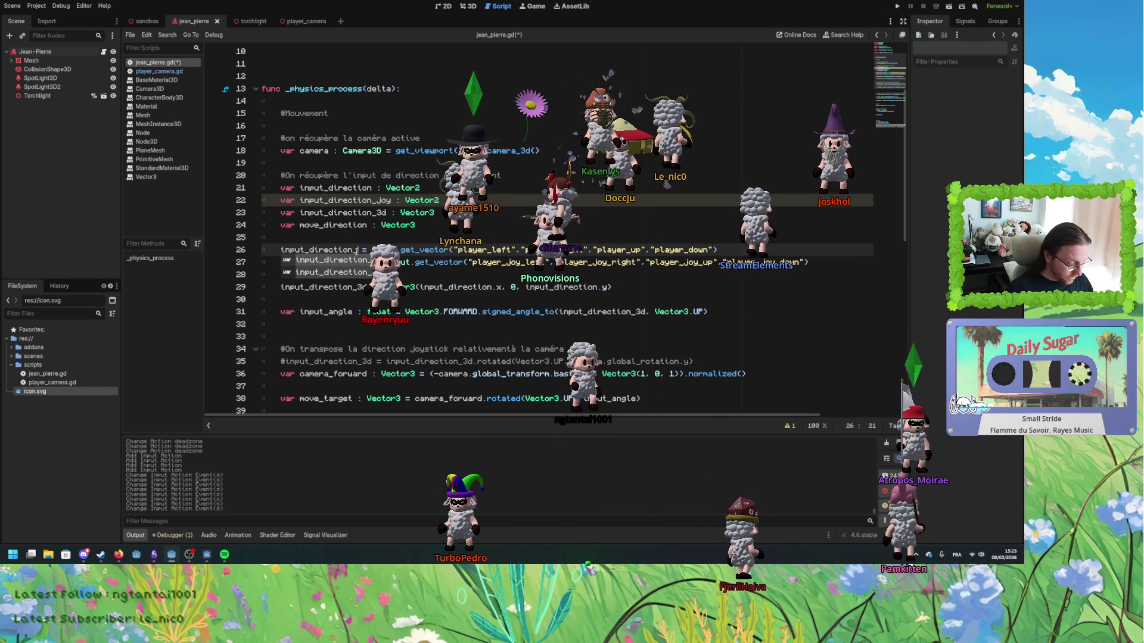
type("pad")
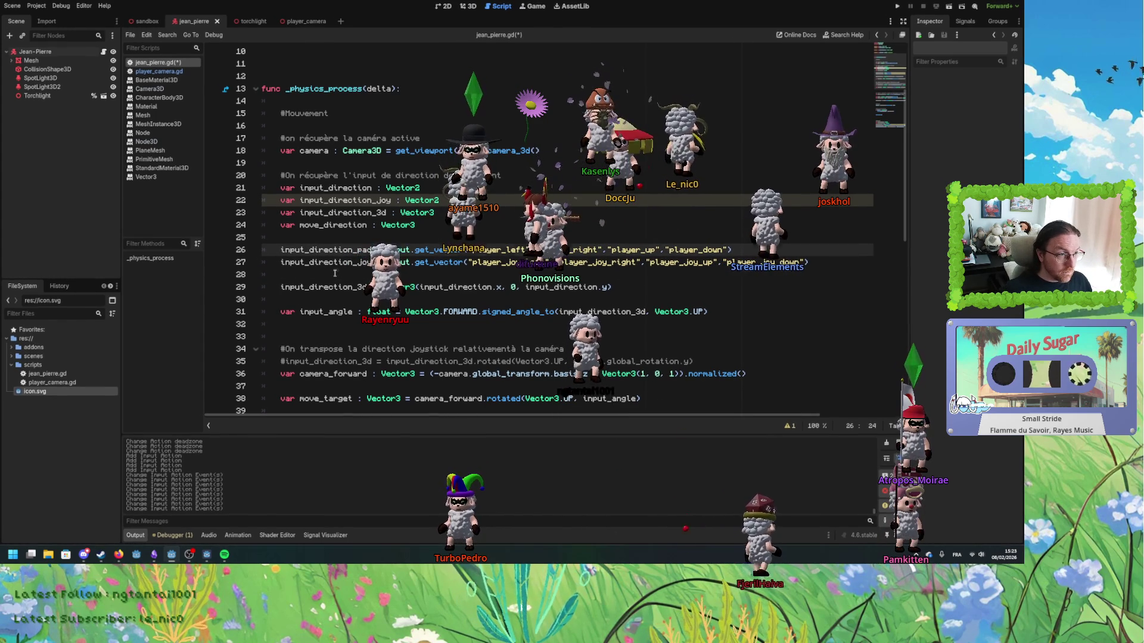
left_click(335, 274)
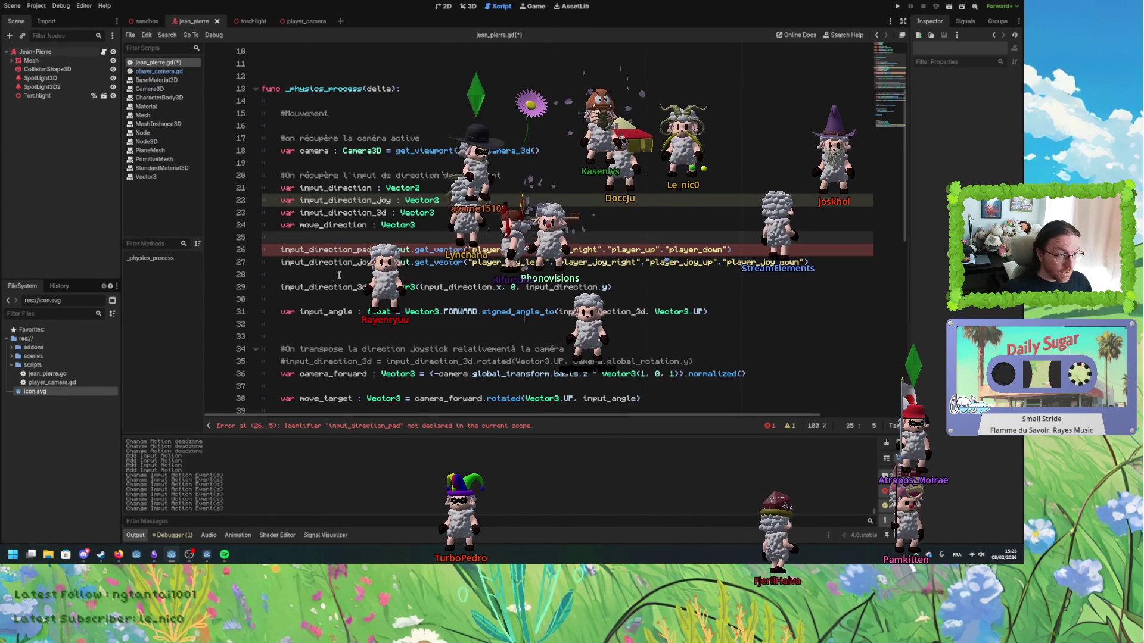
double_click(320, 286)
left_click(815, 263)
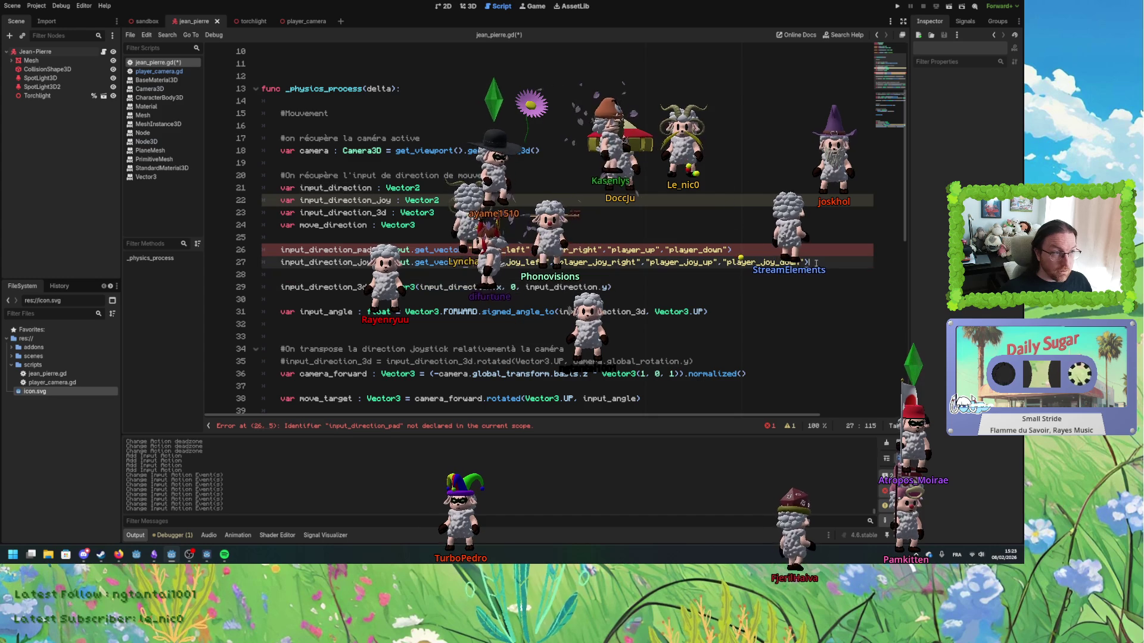
- Rename the declaration to input_direction_pad, add an input_direction Vector2, and begin an input_direction line
left_click(355, 188)
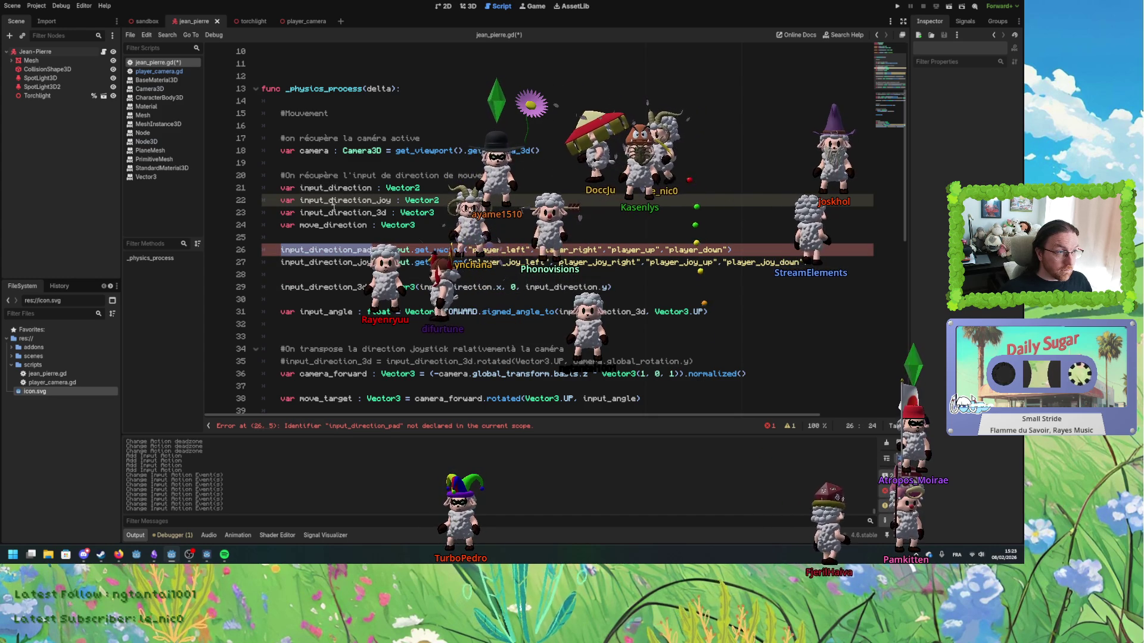
type("_pad")
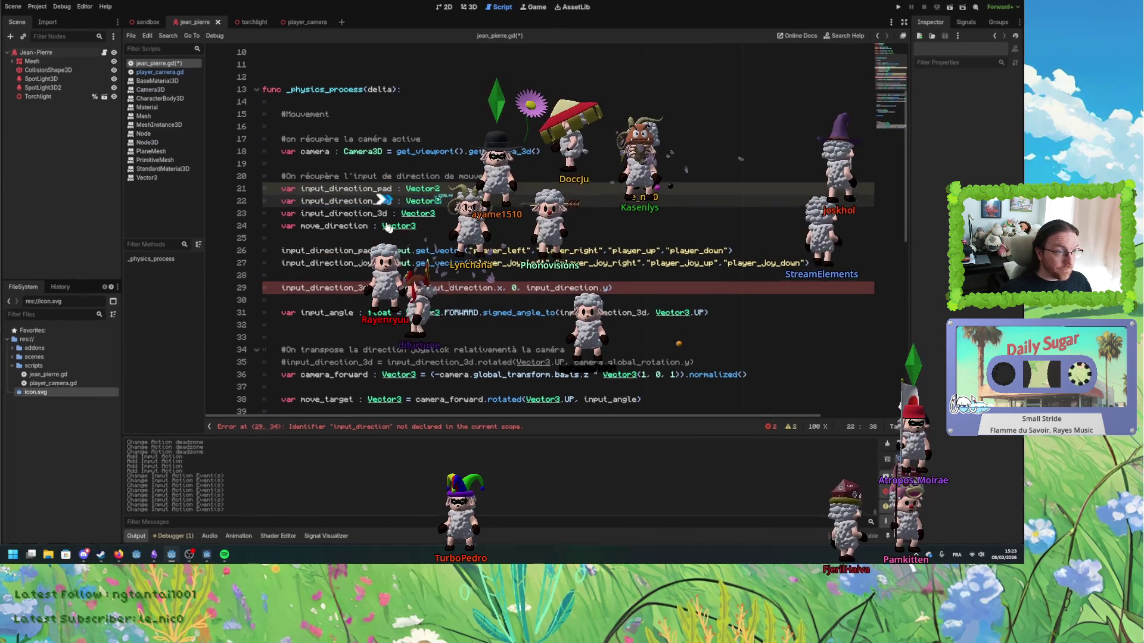
key("ctrl+shift+d")
key("BackSpace")
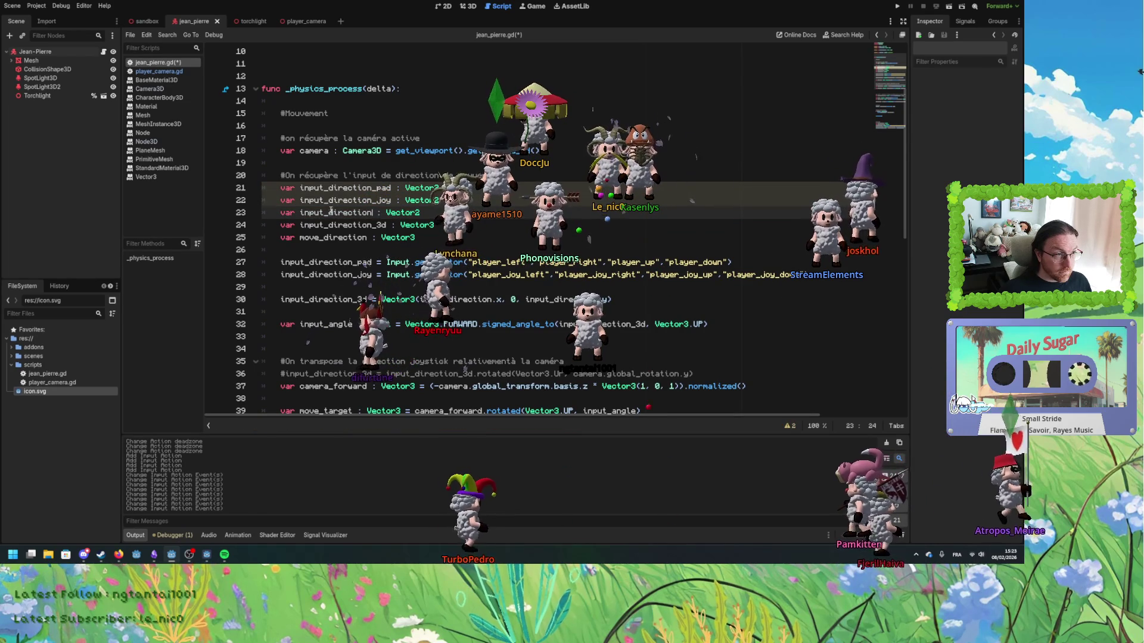
left_click(822, 274)
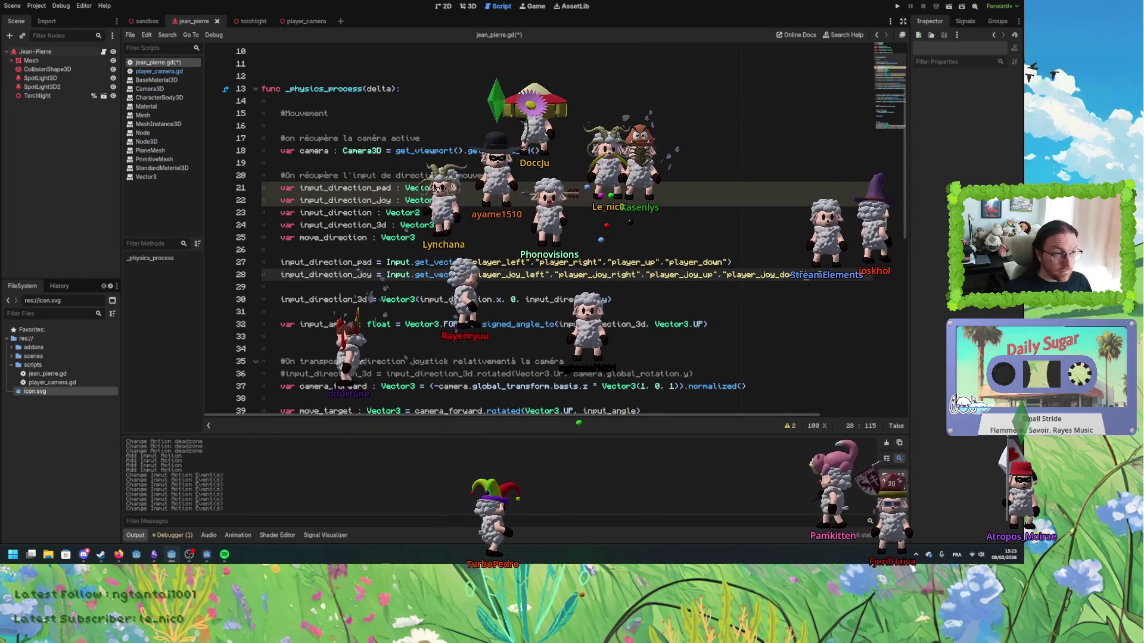
key("Return")
type("input_direction =")
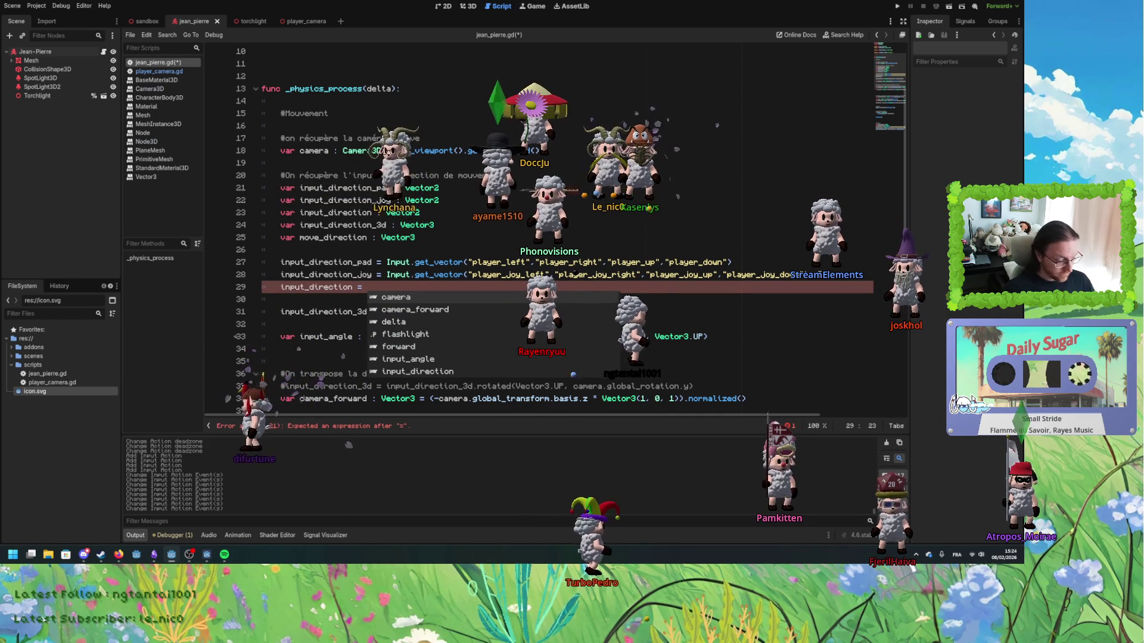
- Write input_direction = max(input_direction_pad, input_direction_joy) on line 29
type("max")
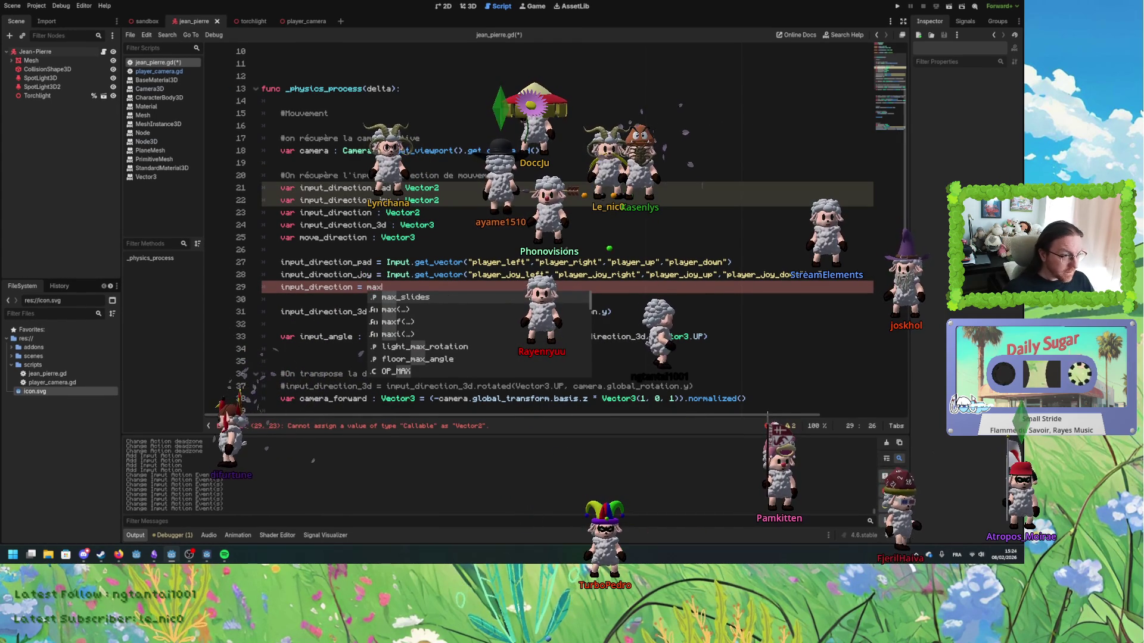
type("(")
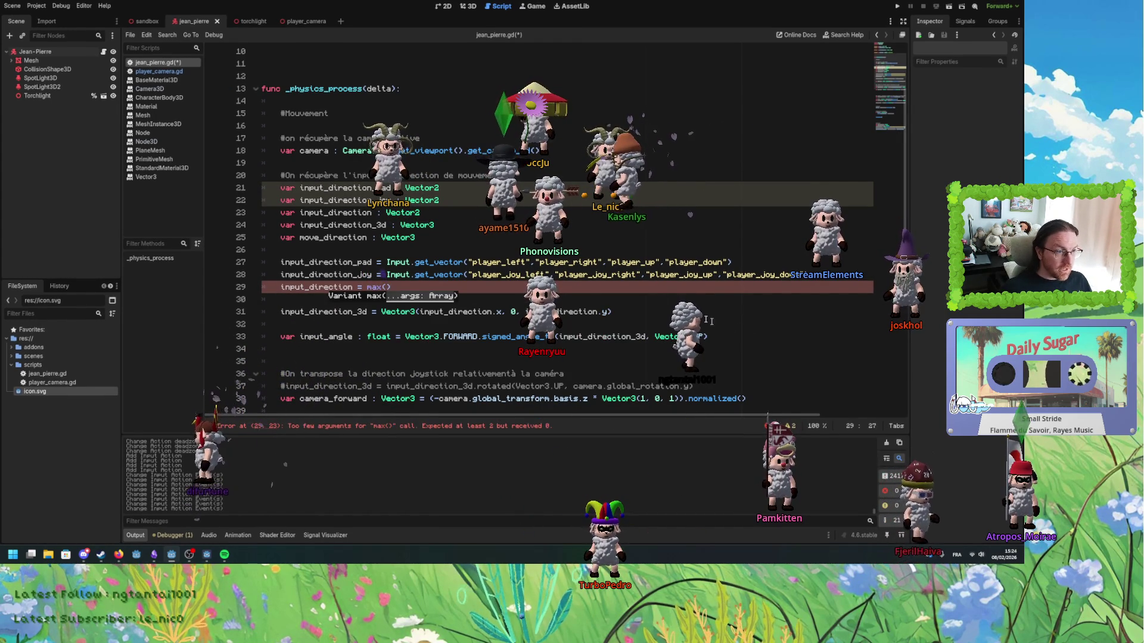
key("Escape")
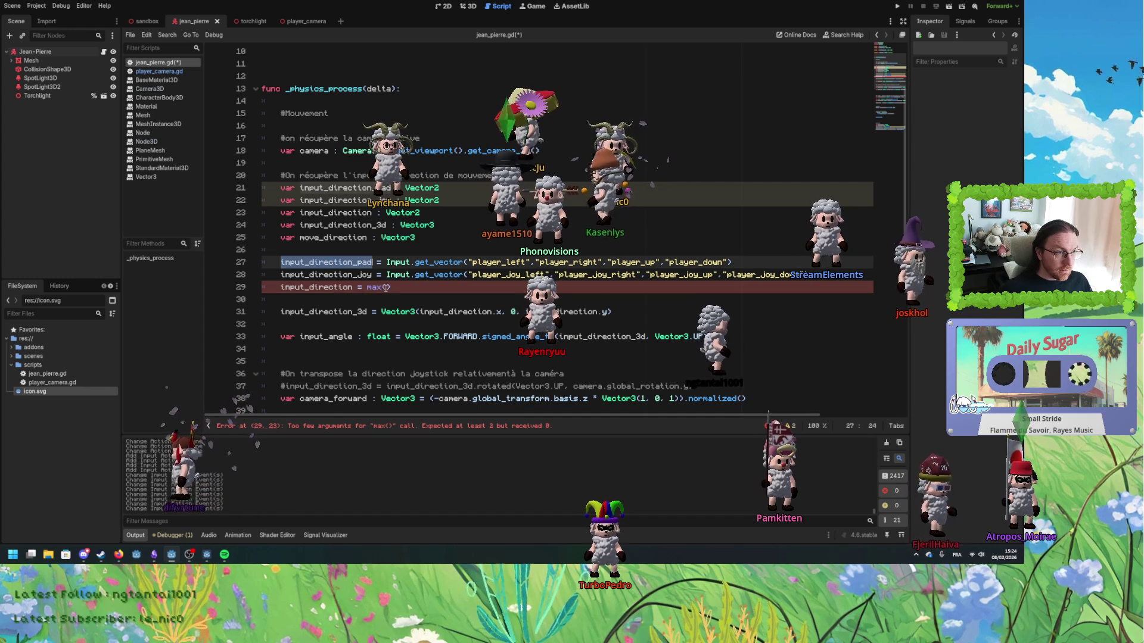
type("input_direction_pad,")
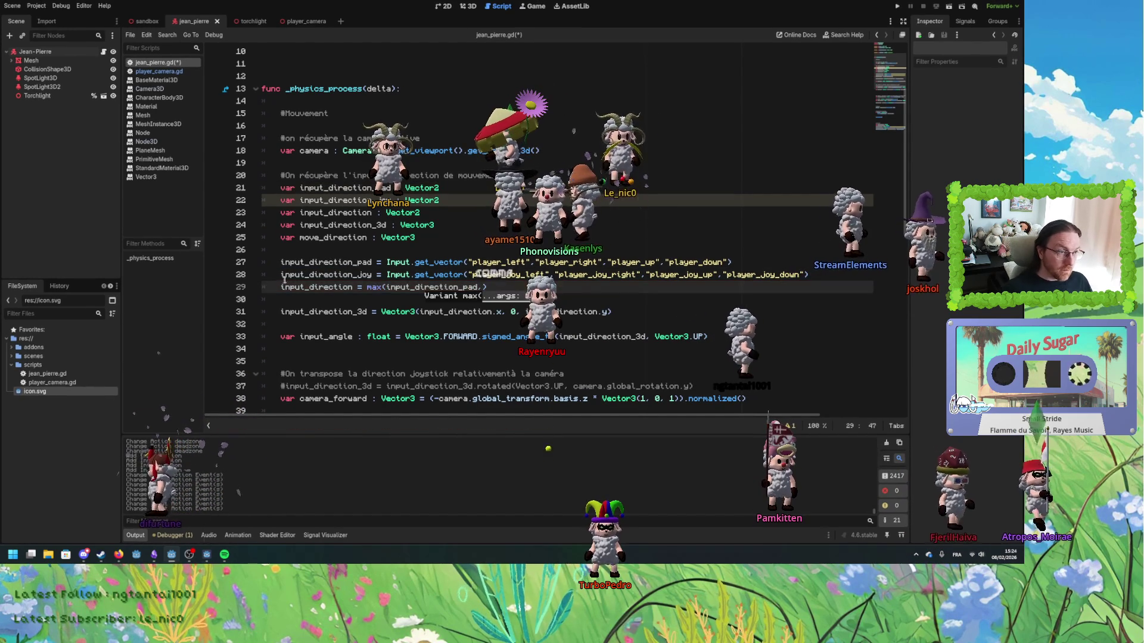
double_click(313, 274)
key("ctrl+c")
left_click(482, 287)
key("ctrl+v")
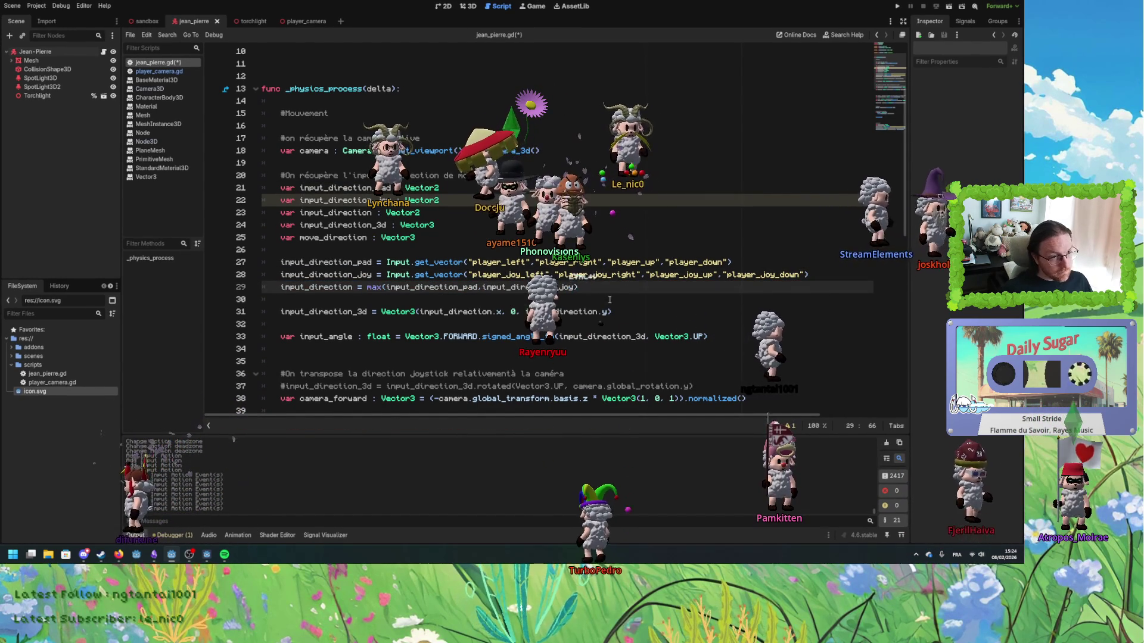
left_click(609, 299)
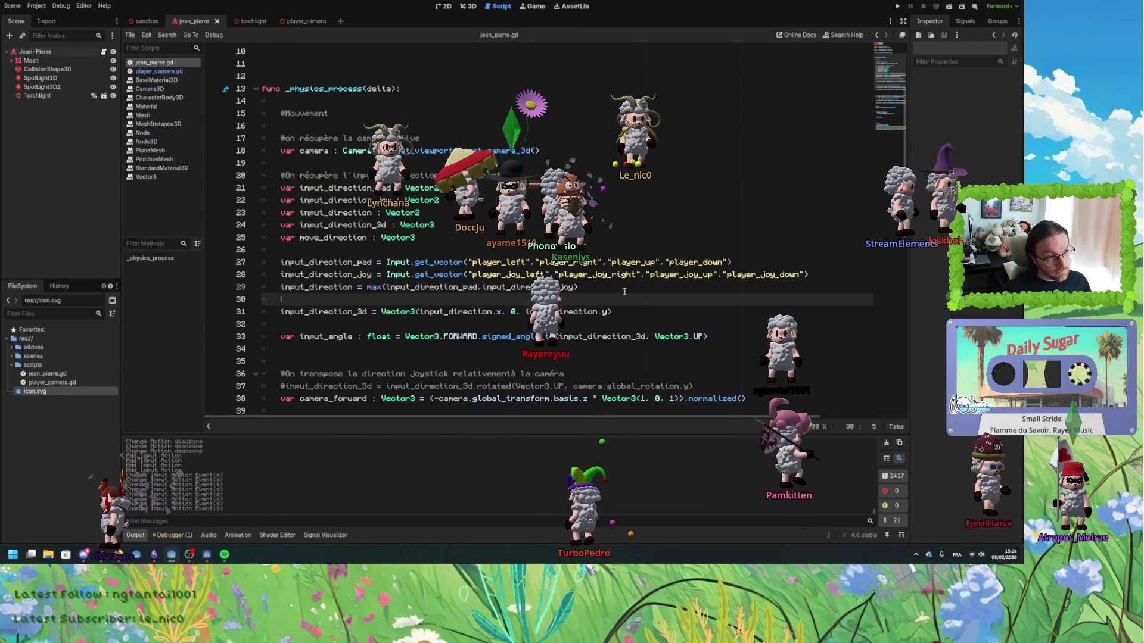
double_click(456, 311)
scroll(455, 322, "down", 7)
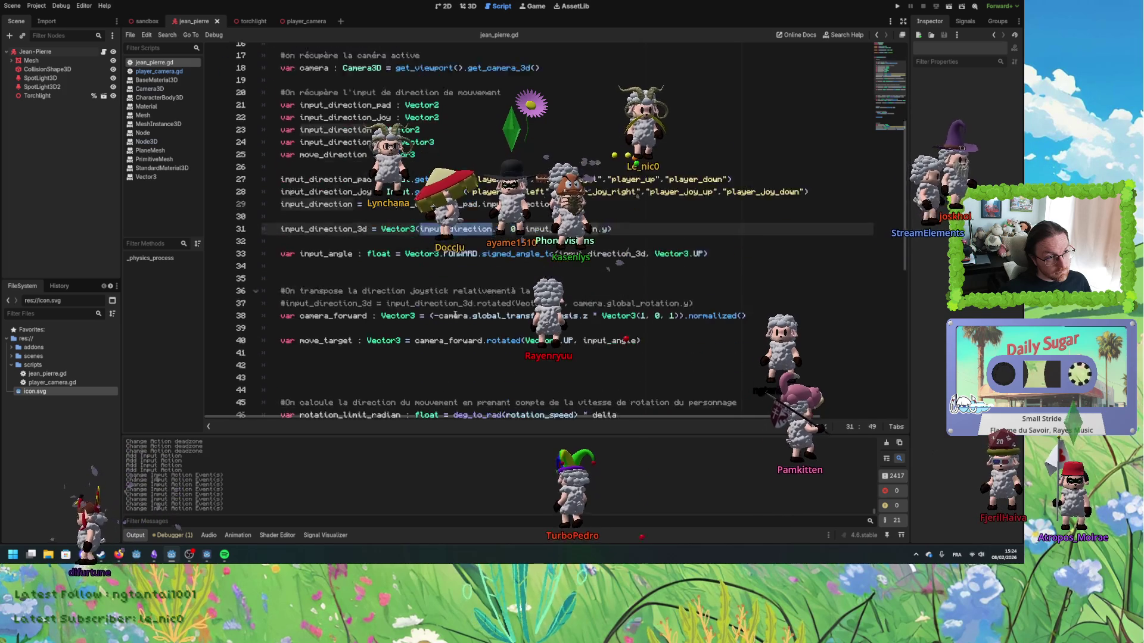
scroll(454, 322, "up", 8)
scroll(454, 322, "down", 1)
- Replace the max call with input_direction_pad + input_direction_joy and save the script
left_click(362, 265)
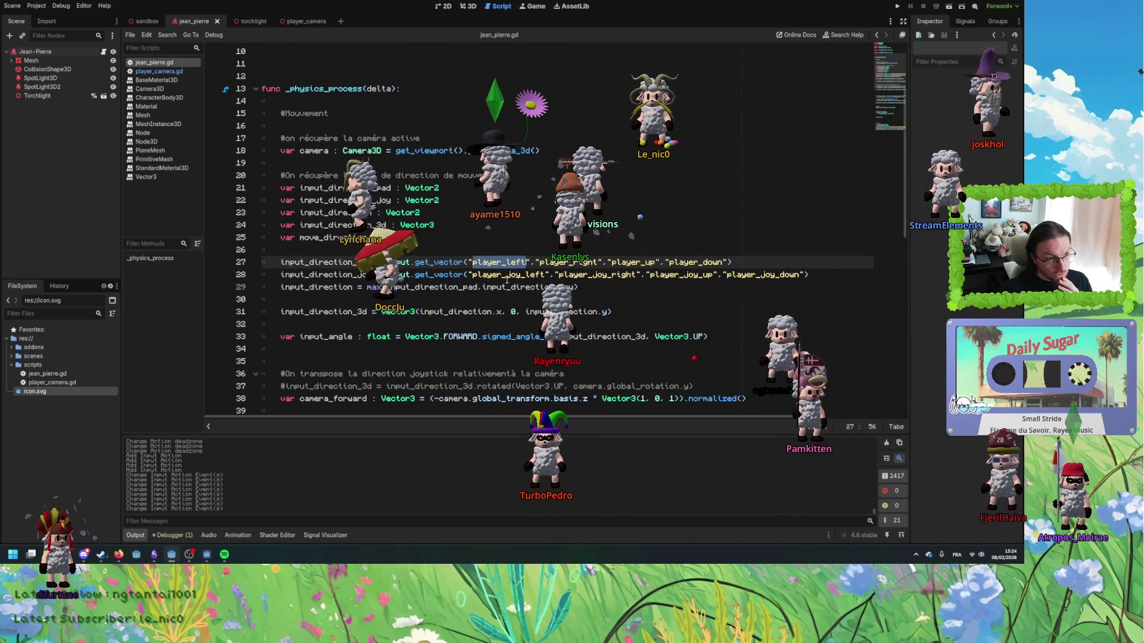
double_click(596, 266)
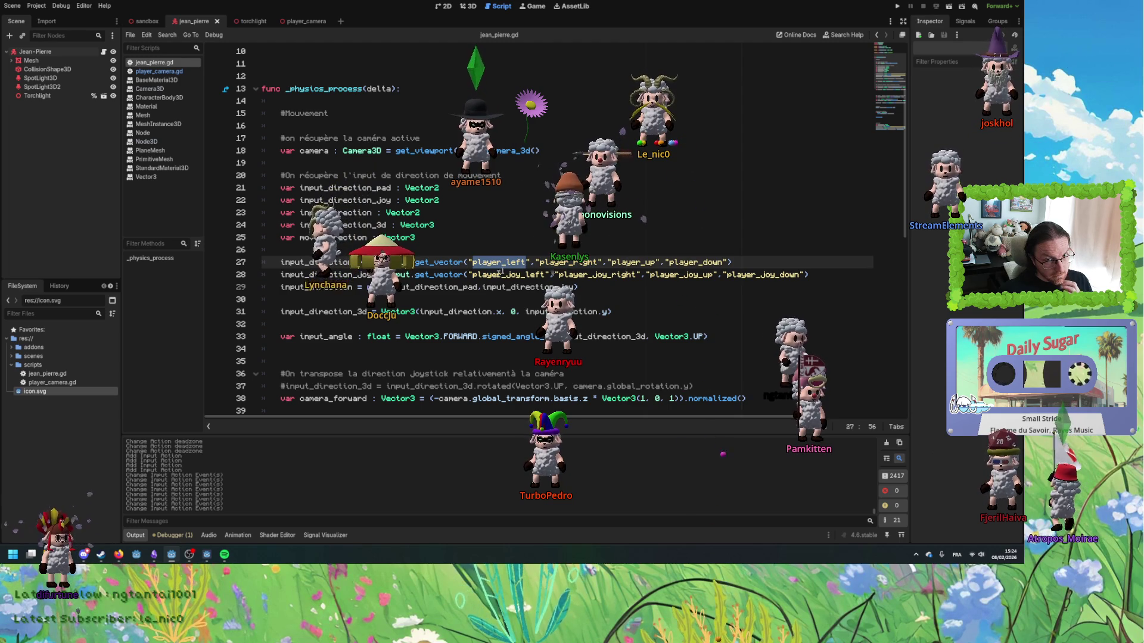
double_click(317, 288)
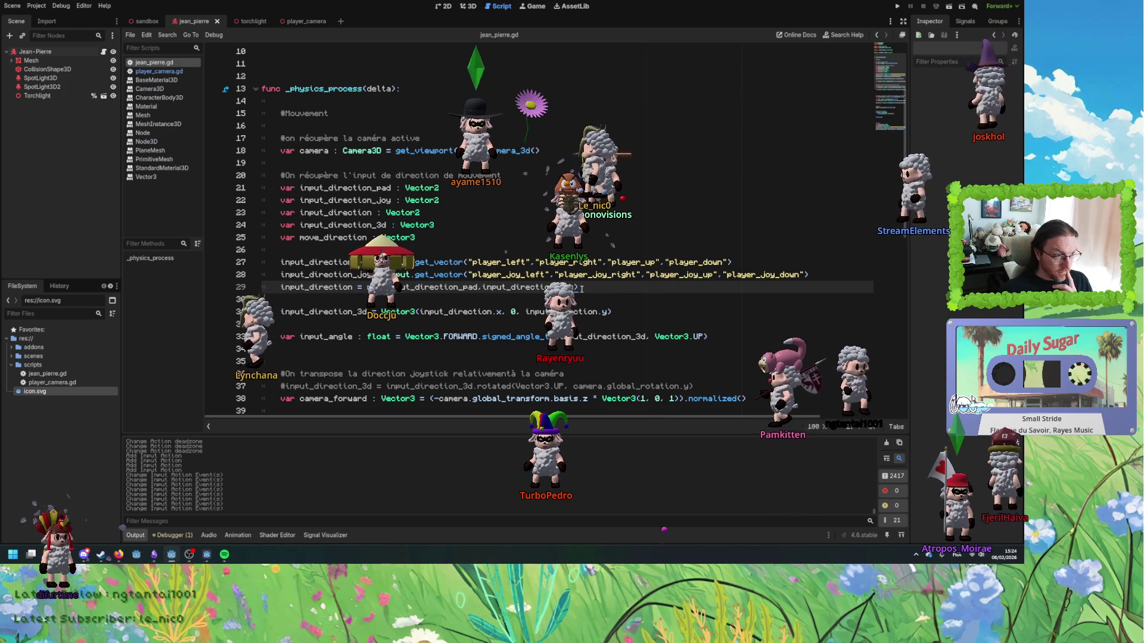
double_click(322, 262)
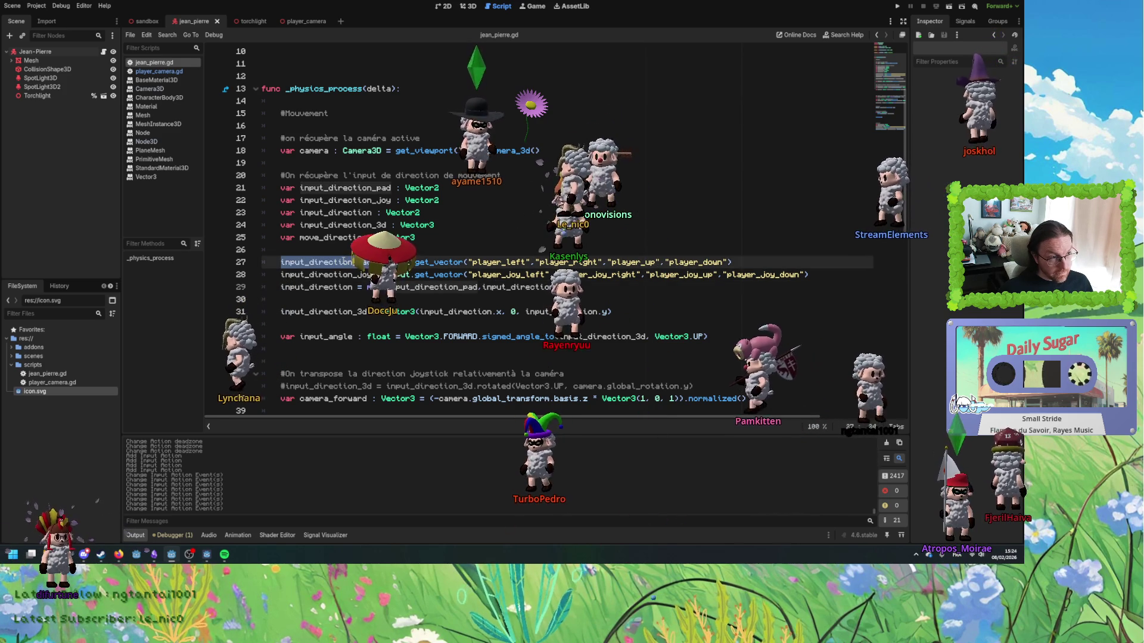
double_click(341, 274)
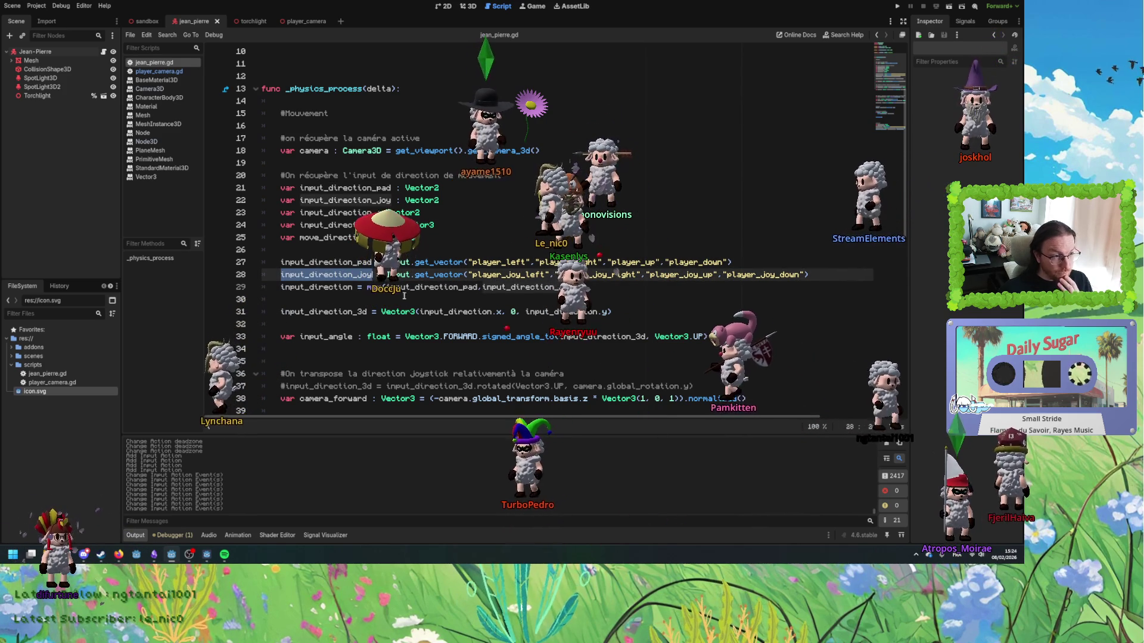
double_click(374, 286)
key("BackSpace")
key("BackSpace")
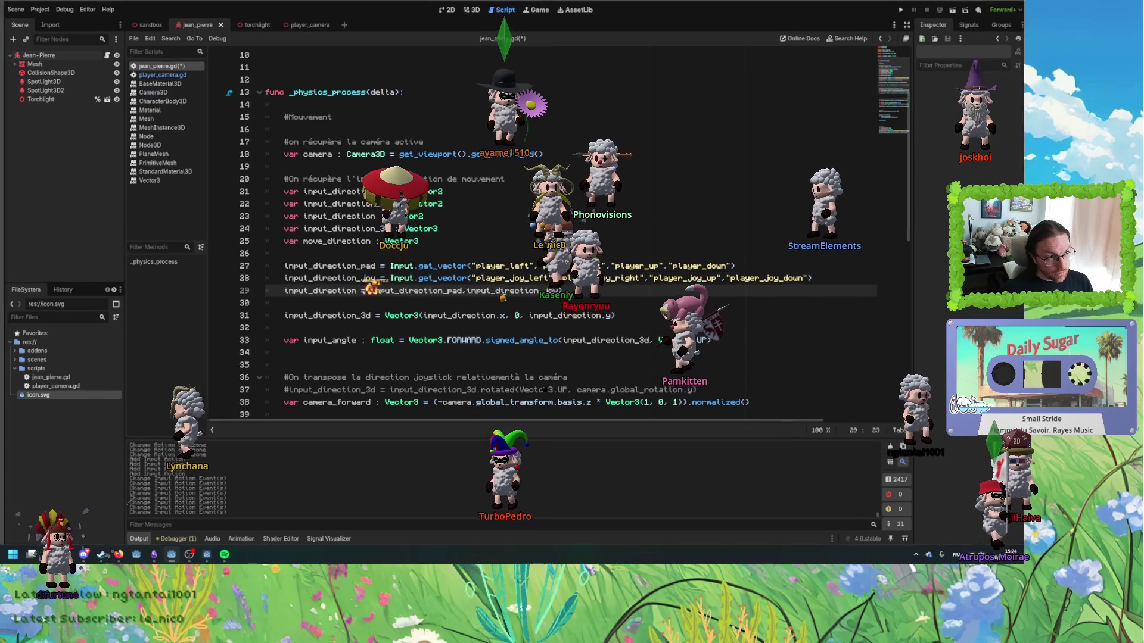
left_click(460, 286)
key("BackSpace")
type("+")
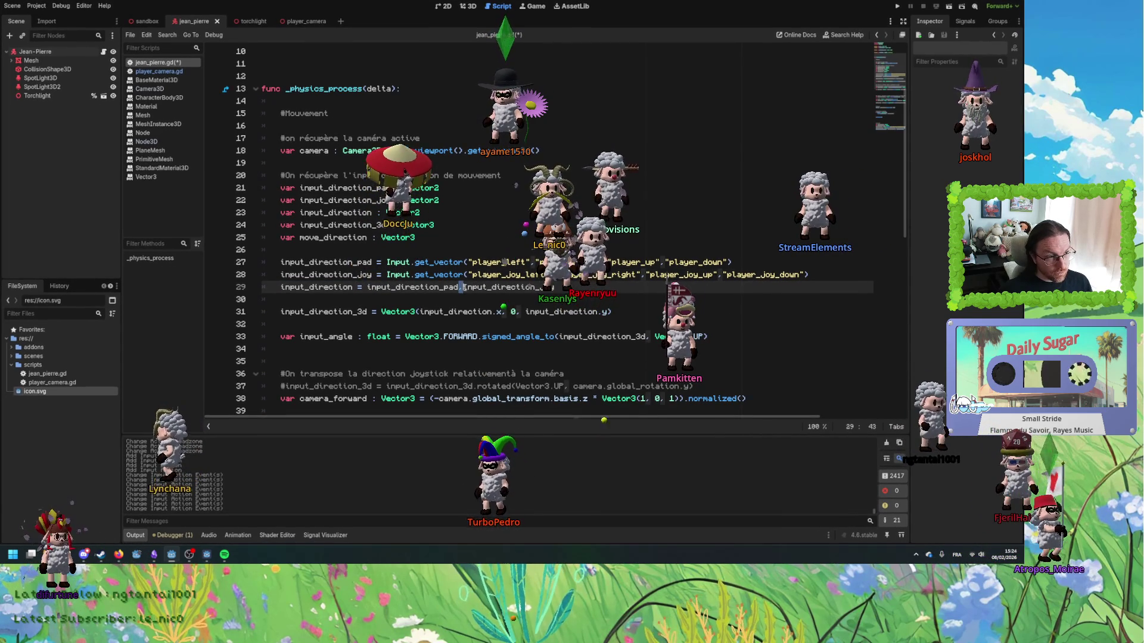
key("ctrl+s")
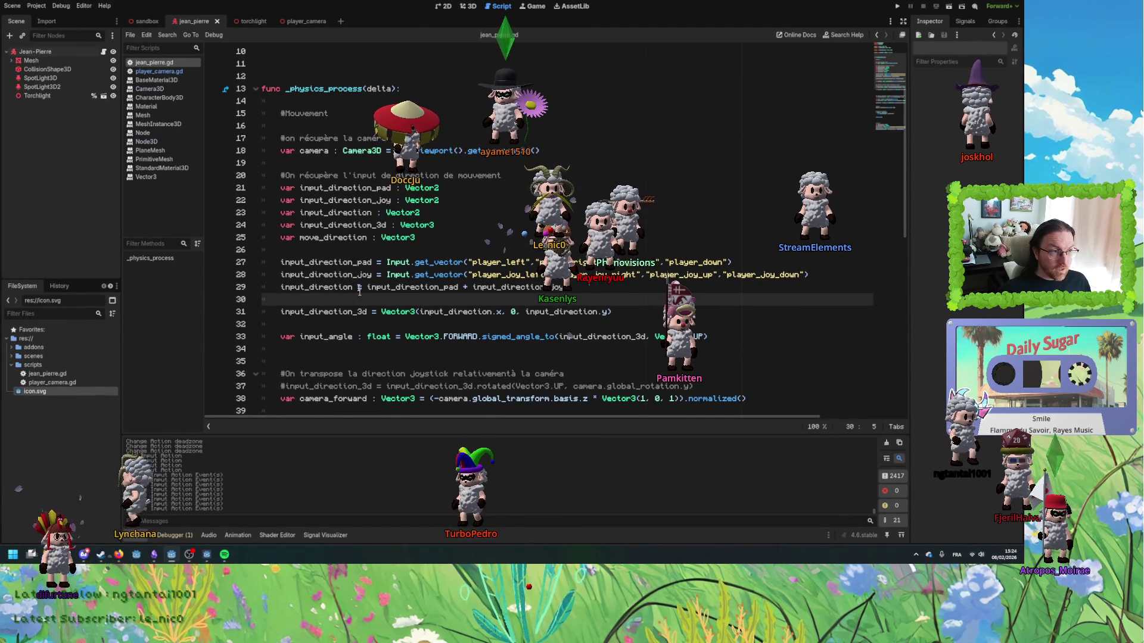
- Review the pad and joy variable names, then save the scene before testing
double_click(345, 262)
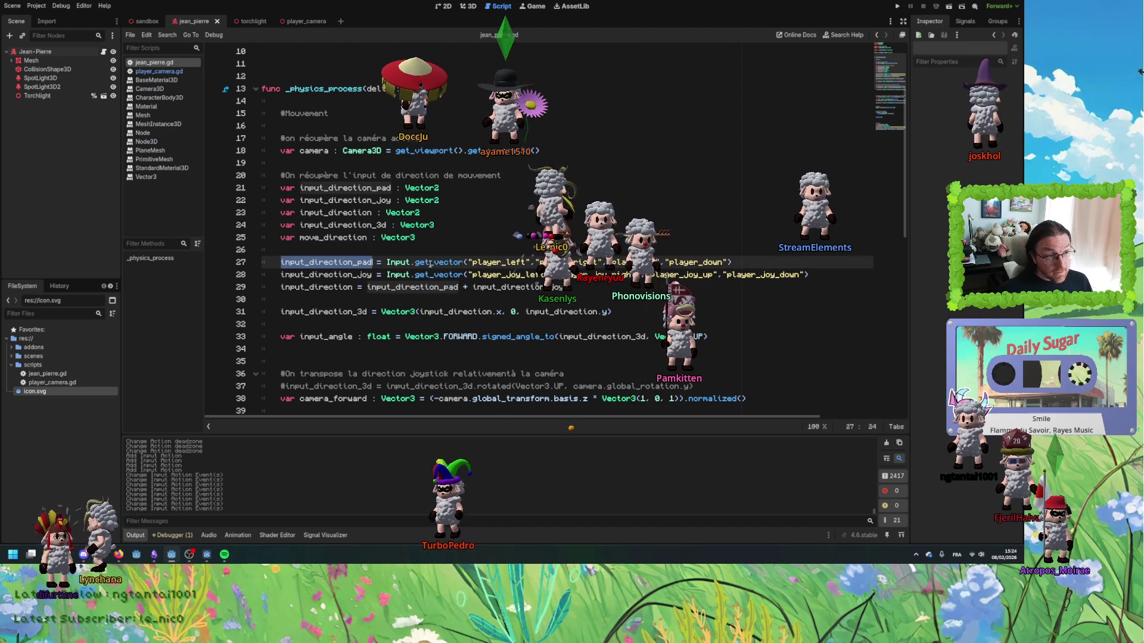
double_click(357, 275)
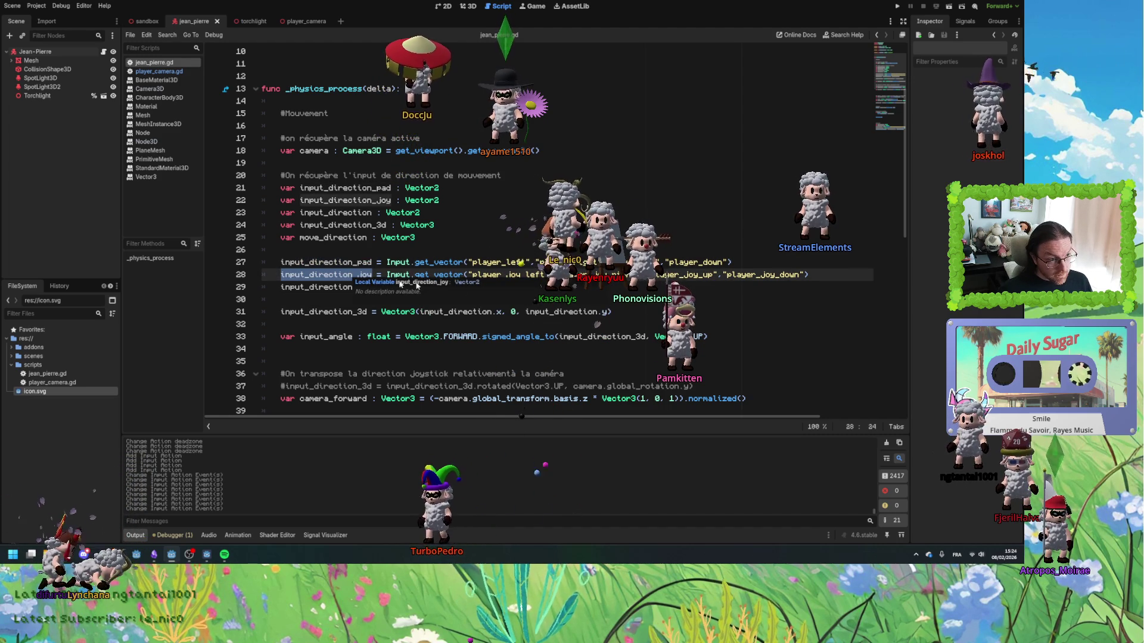
left_click(564, 287)
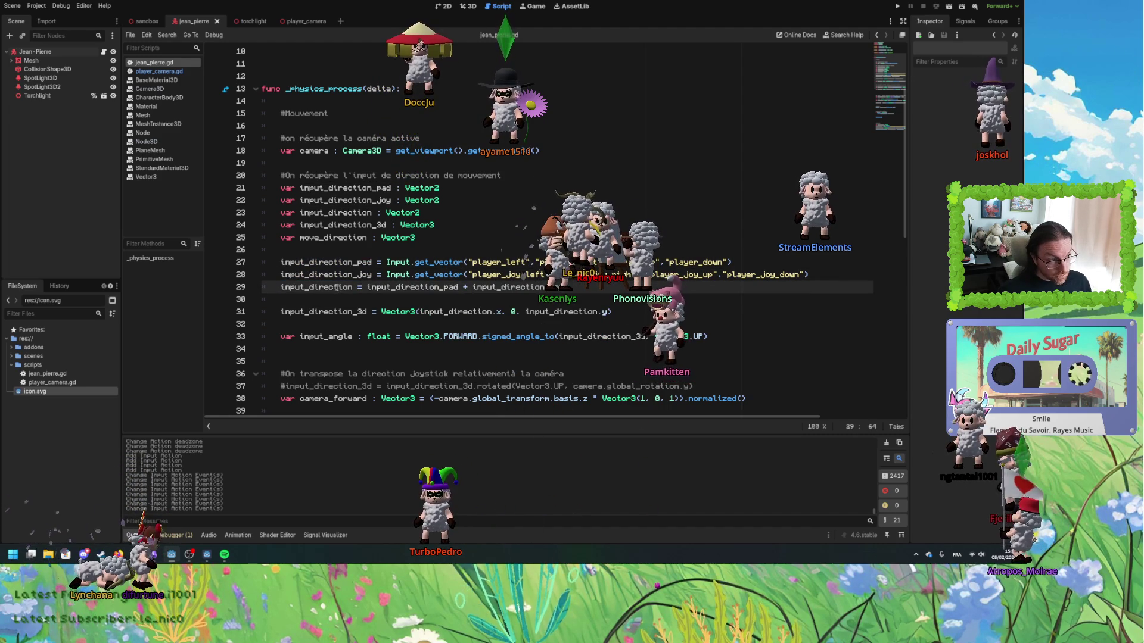
key("ctrl+s")
- Run the project to test the capsule with combined pad and joystick input, then return to the script
left_click(896, 6)
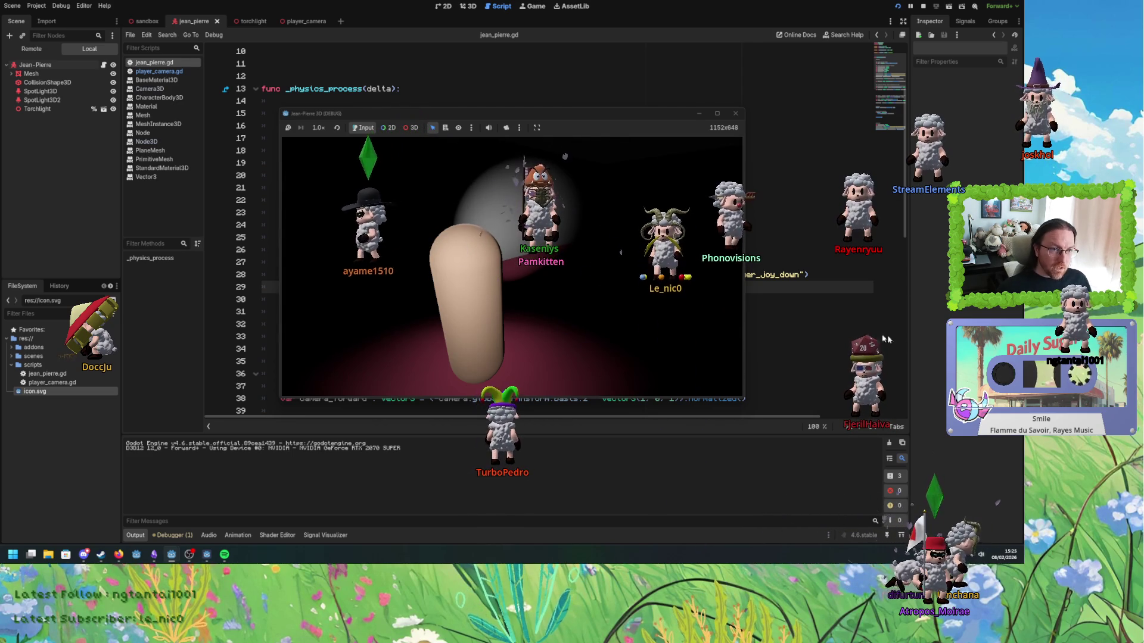
left_click(632, 312)
scroll(448, 258, "down", 2)
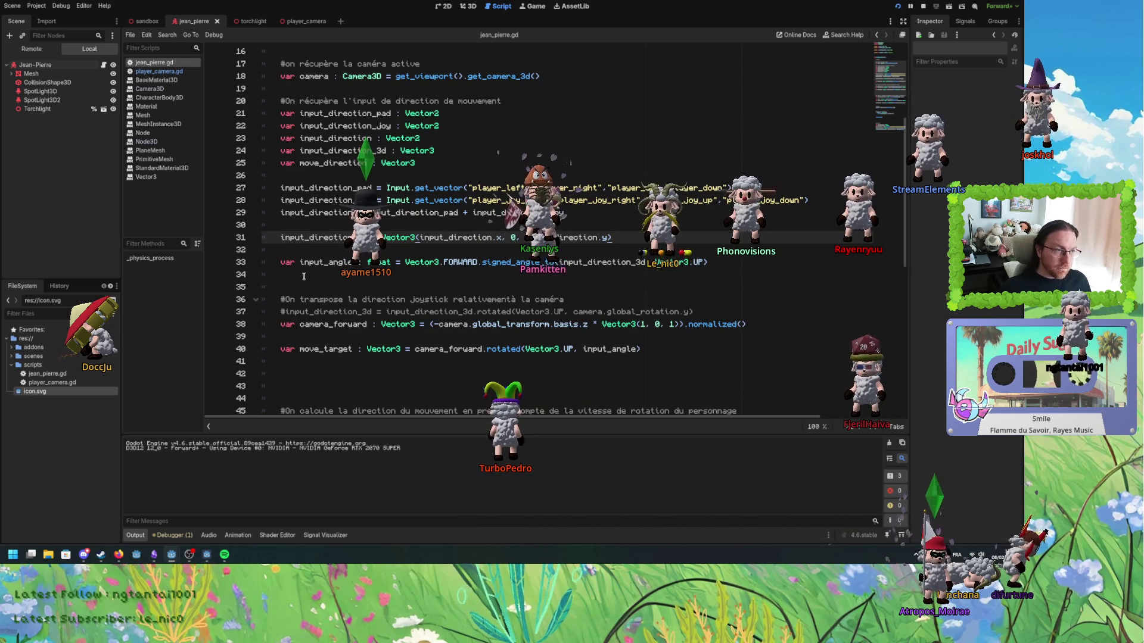
left_click(310, 264)
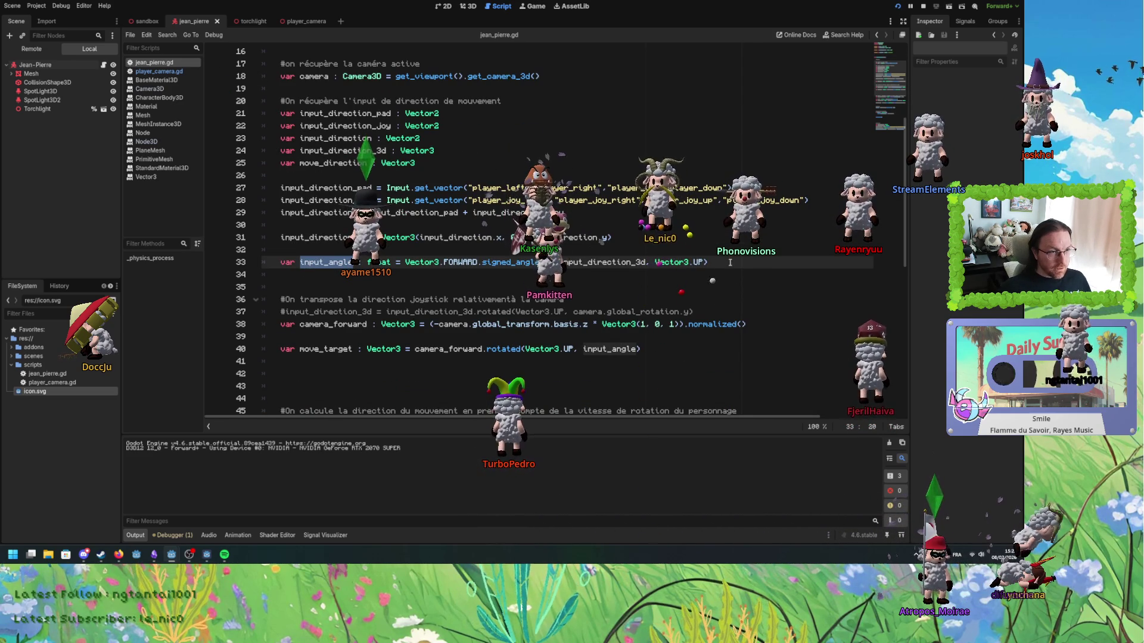
key("KP_Enter")
key("KP_Enter")
type("input_angle")
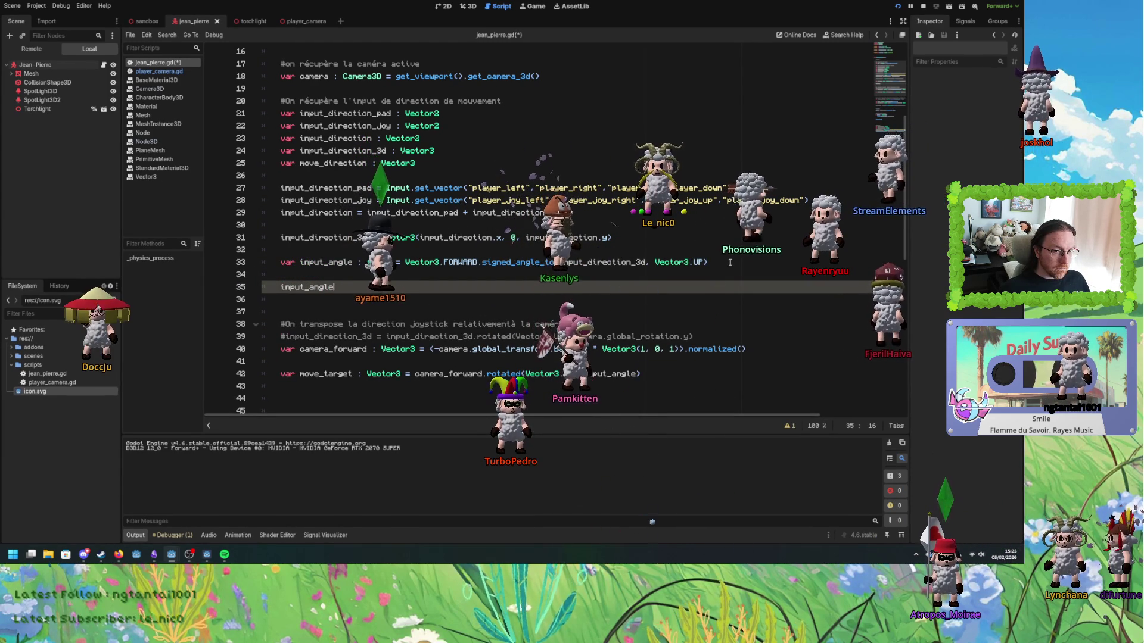
key("ctrl+z")
key("ctrl+z")
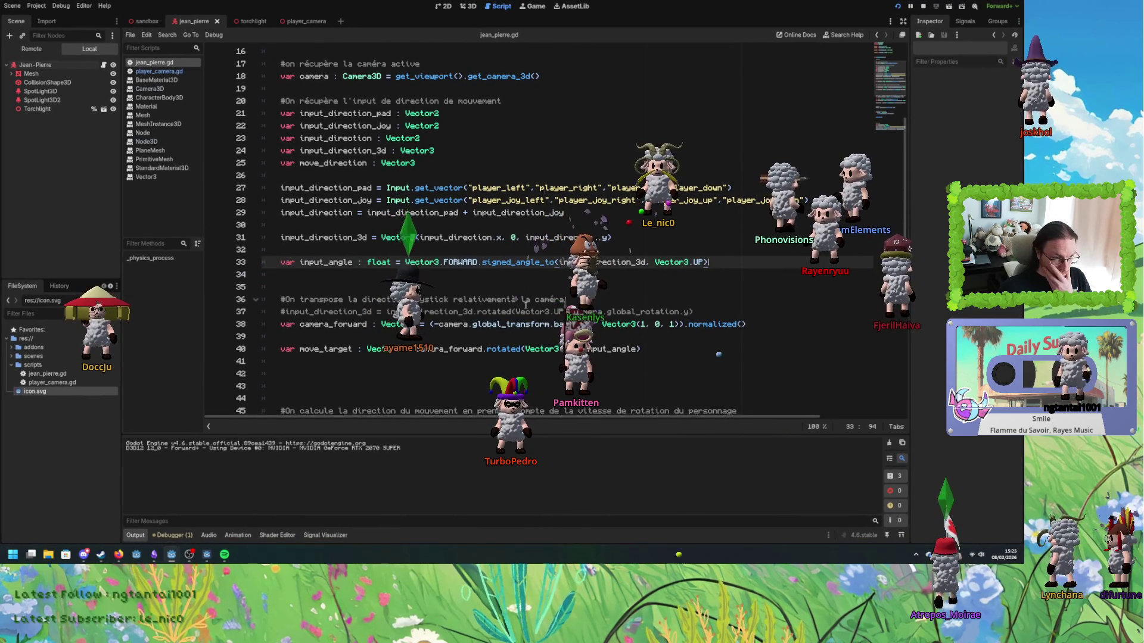
scroll(507, 333, "down", 5)
scroll(507, 332, "up", 8)
scroll(508, 332, "up", 4)
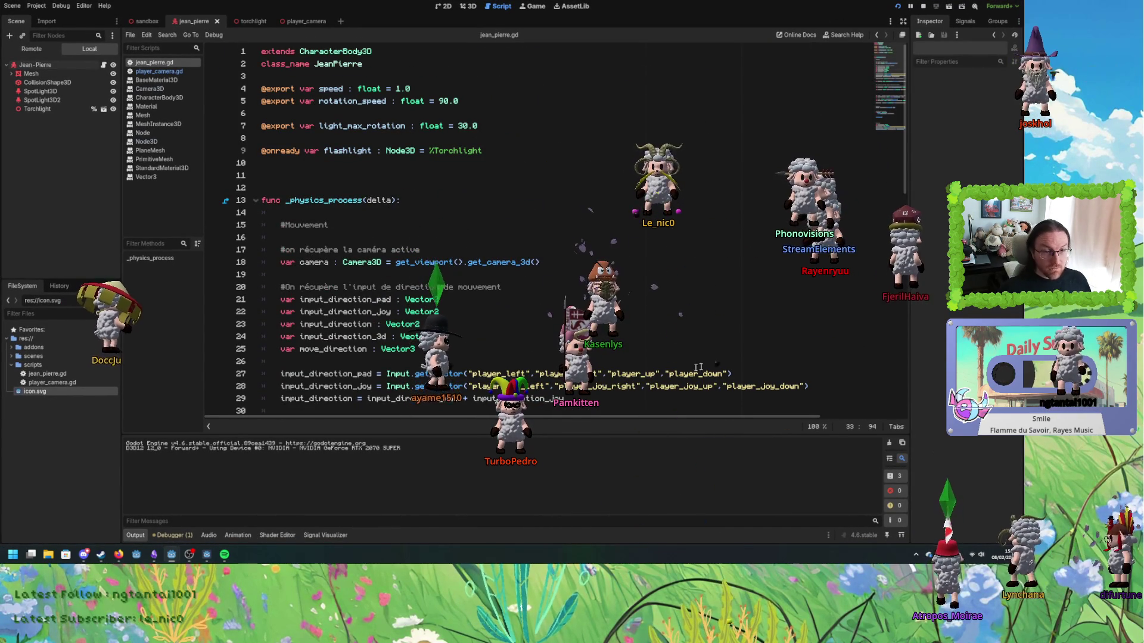
scroll(725, 344, "down", 2)
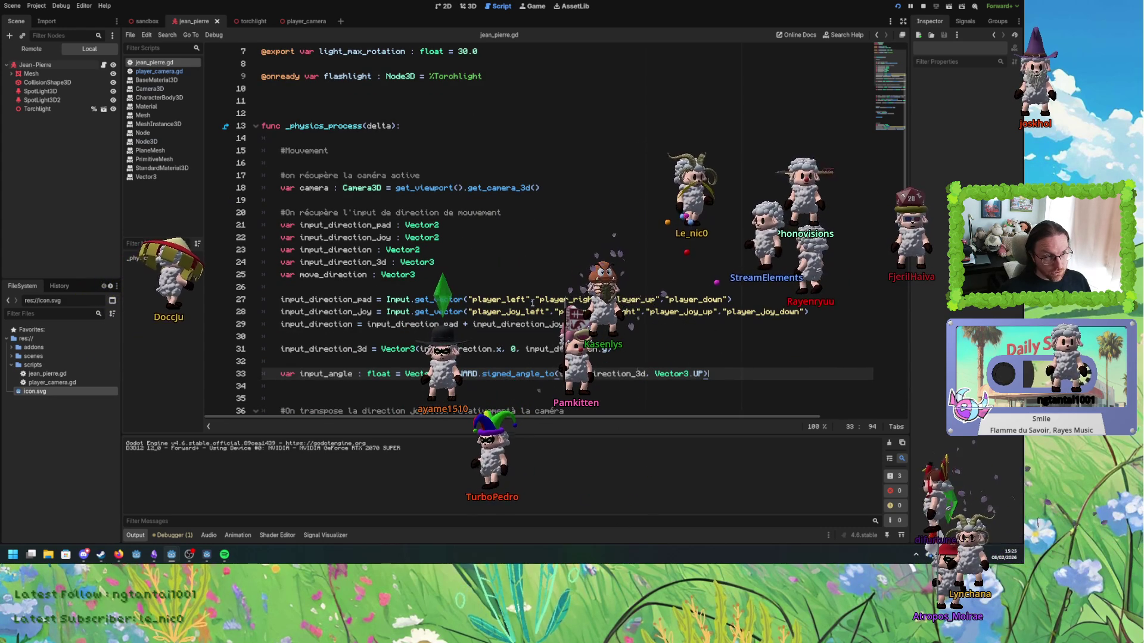
double_click(500, 299)
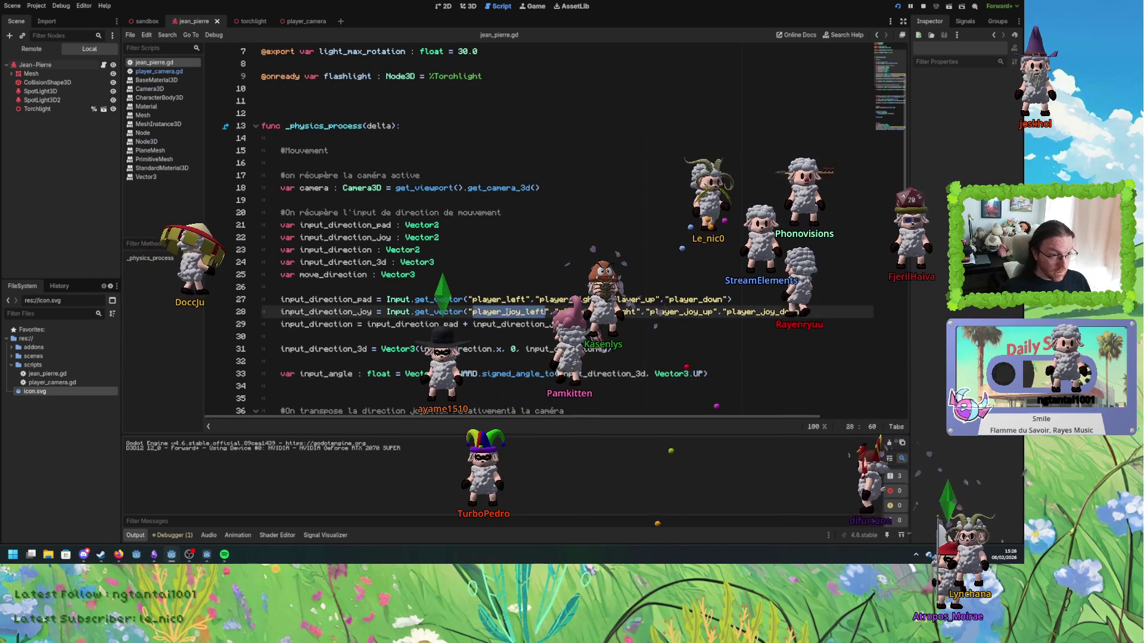
left_click(660, 311)
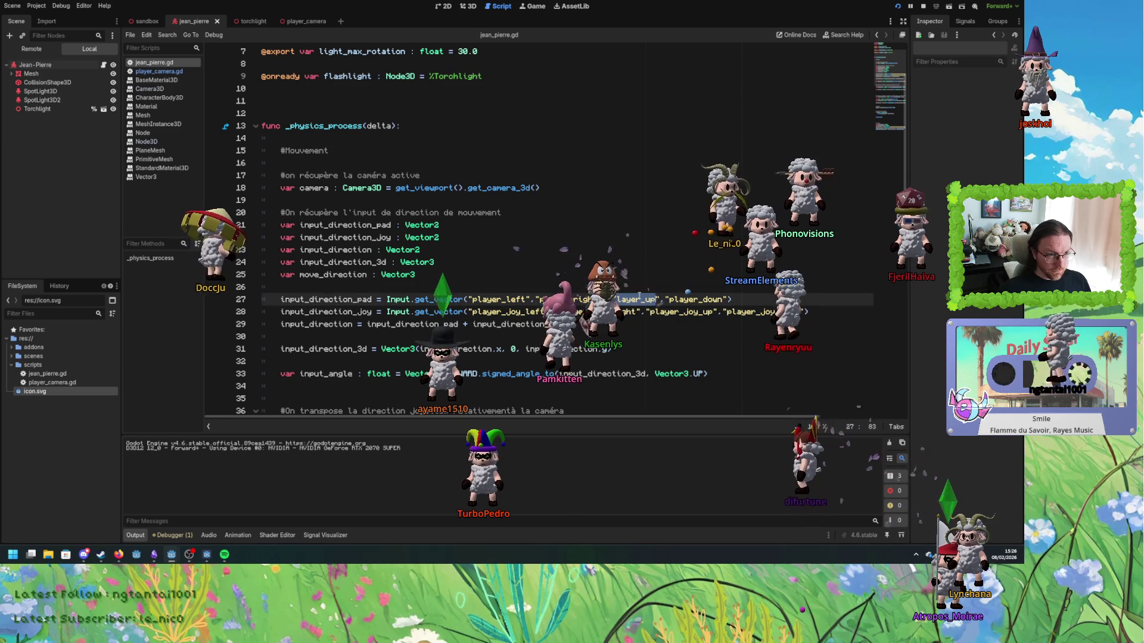
scroll(320, 282, "down", 5)
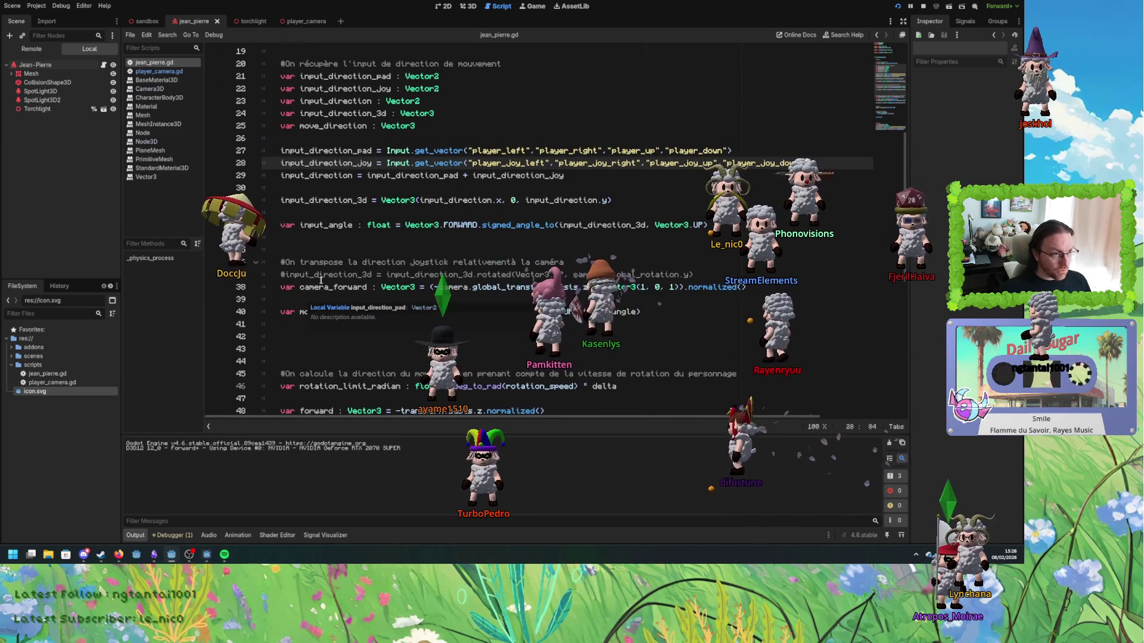
scroll(321, 283, "down", 5)
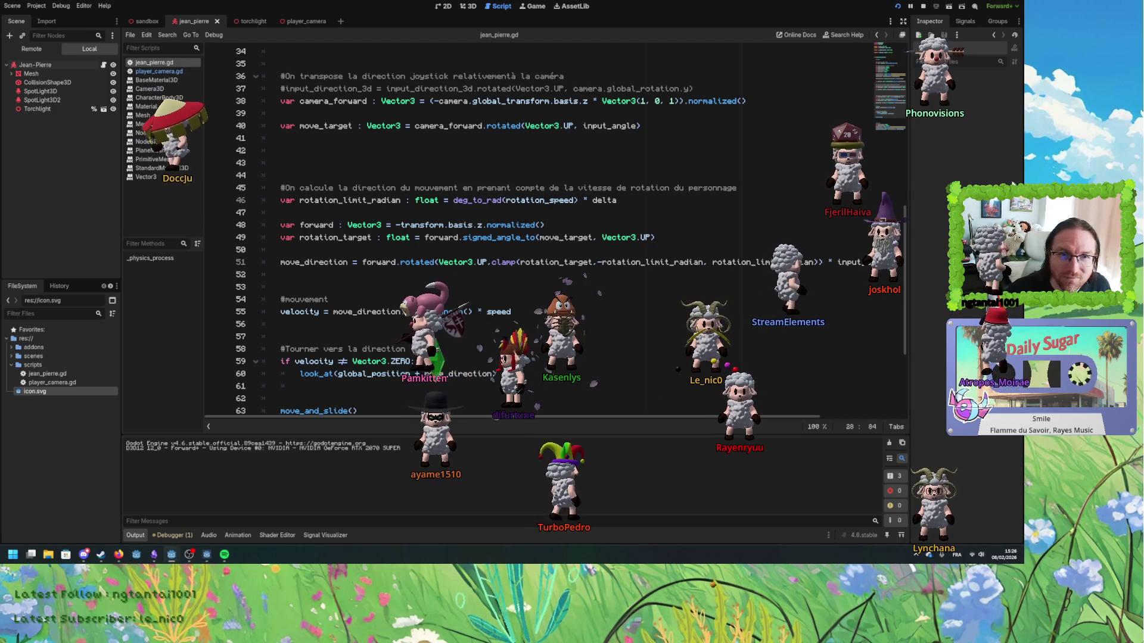
- Stop the running game and switch to the Excalidraw drawing of the circle with direction arrows
left_click(925, 7)
left_click(768, 186)
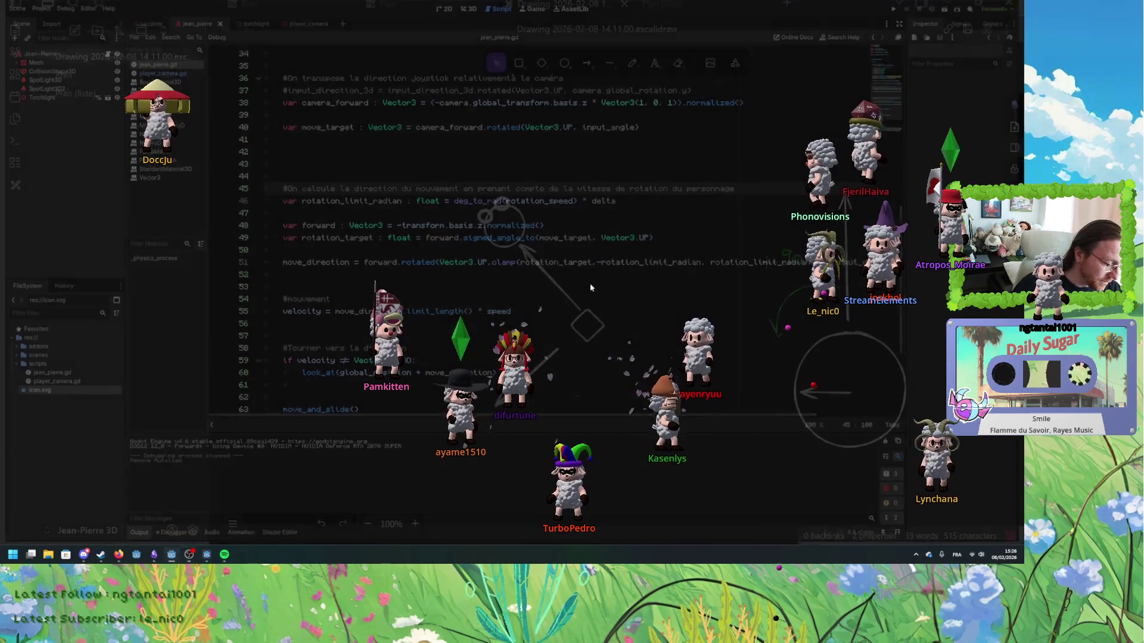
key("alt+Tab")
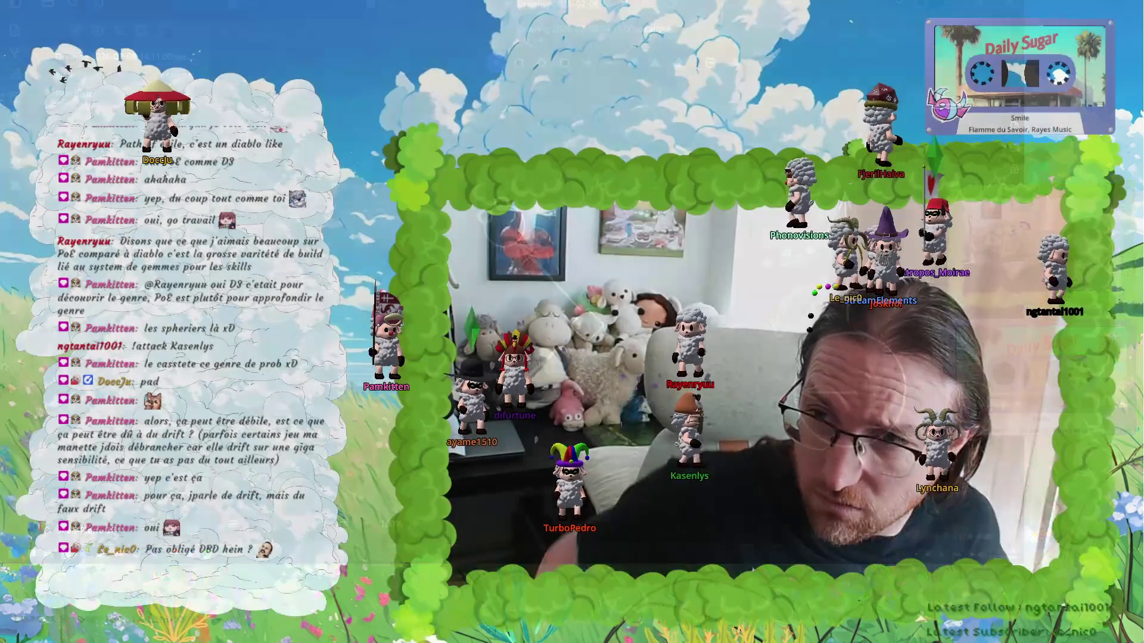